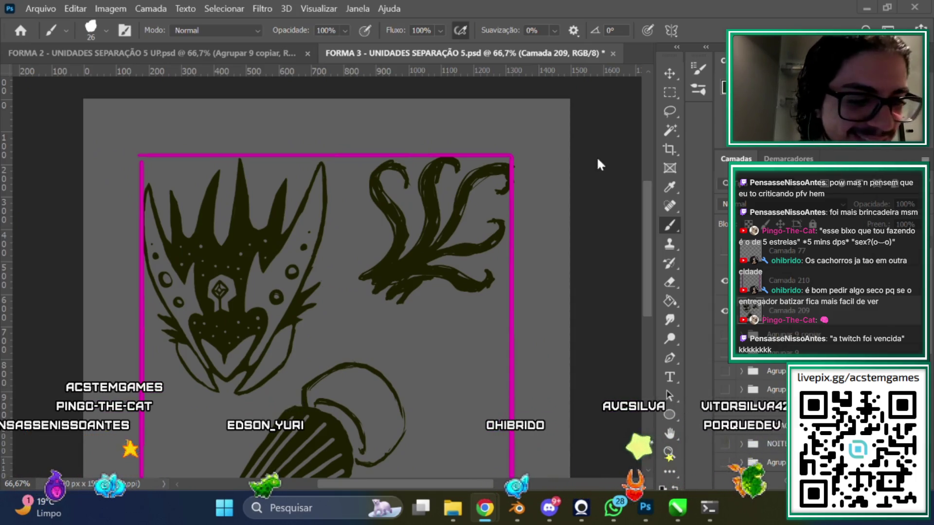
Erase the thick inked tendril strokes at the frame's upper right
scroll(645, 245, down, 2)
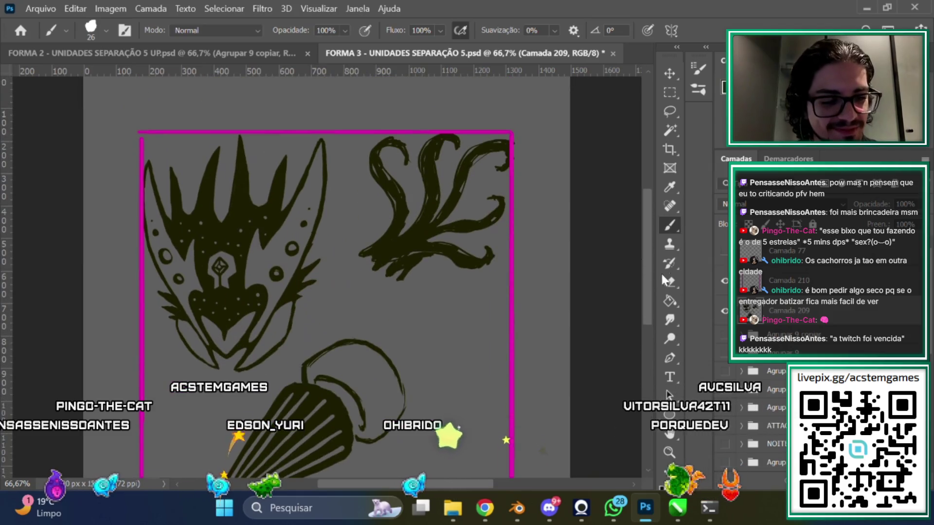
click(665, 286)
mouse_move(491, 214)
mouse_down()
mouse_move(366, 280)
mouse_move(444, 187)
mouse_move(485, 119)
mouse_move(381, 135)
mouse_up()
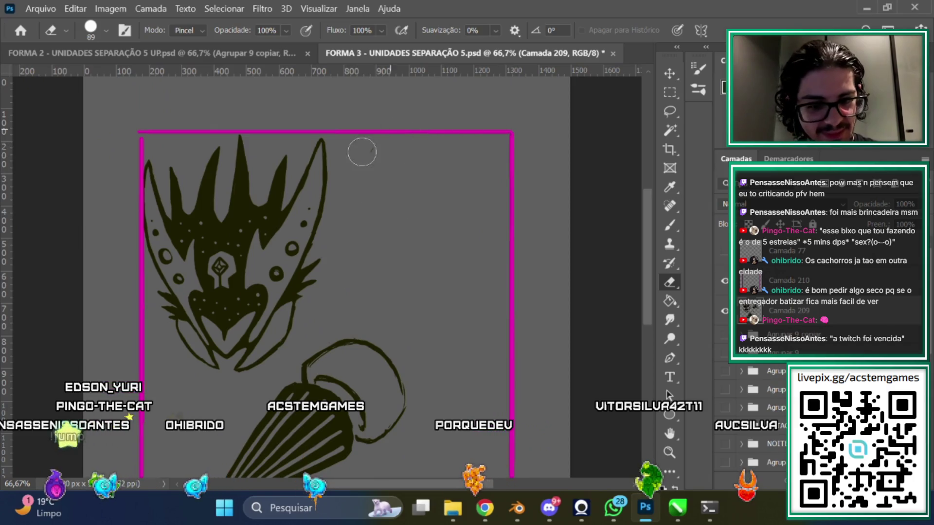
Sketch a rough, thin spiky leaf outline in their place with the brush
click(669, 225)
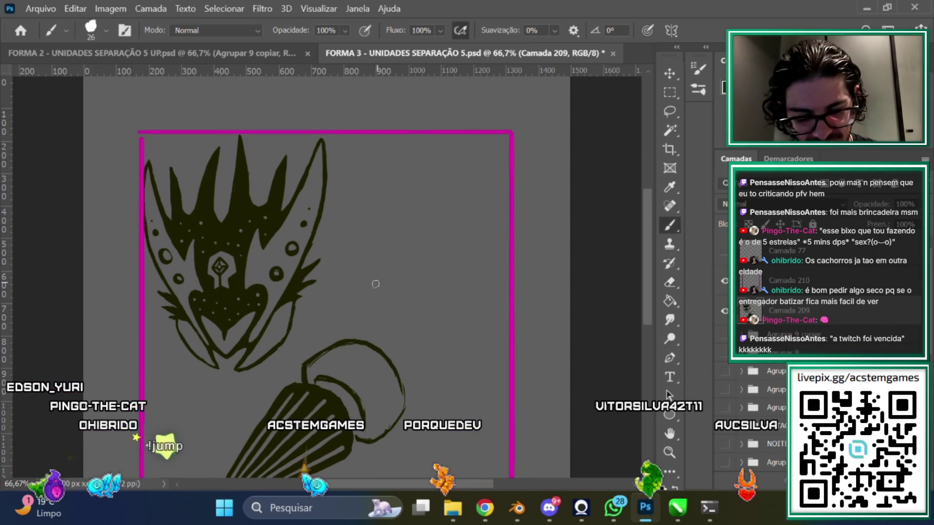
drag(491, 143, 404, 247)
drag(419, 129, 362, 194)
mouse_move(404, 146)
mouse_down()
mouse_move(377, 270)
mouse_move(428, 257)
mouse_up()
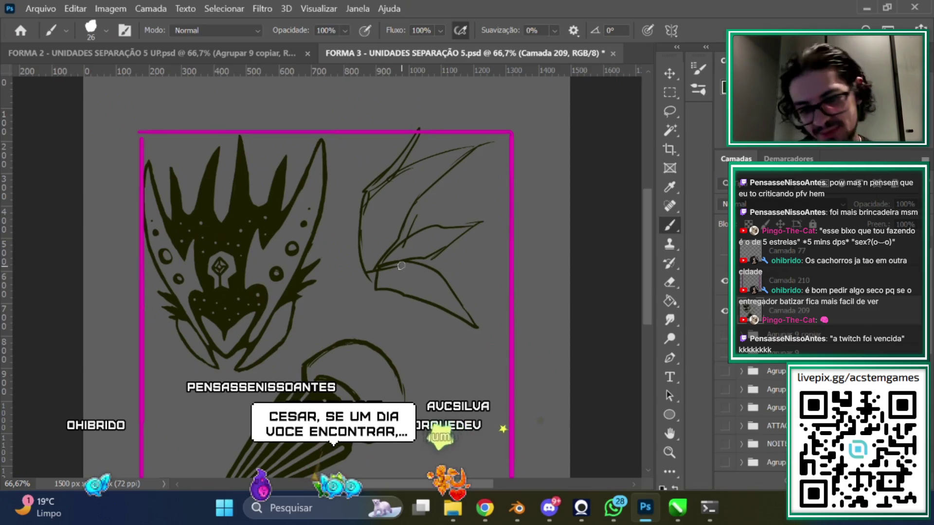
scroll(401, 265, down, 1)
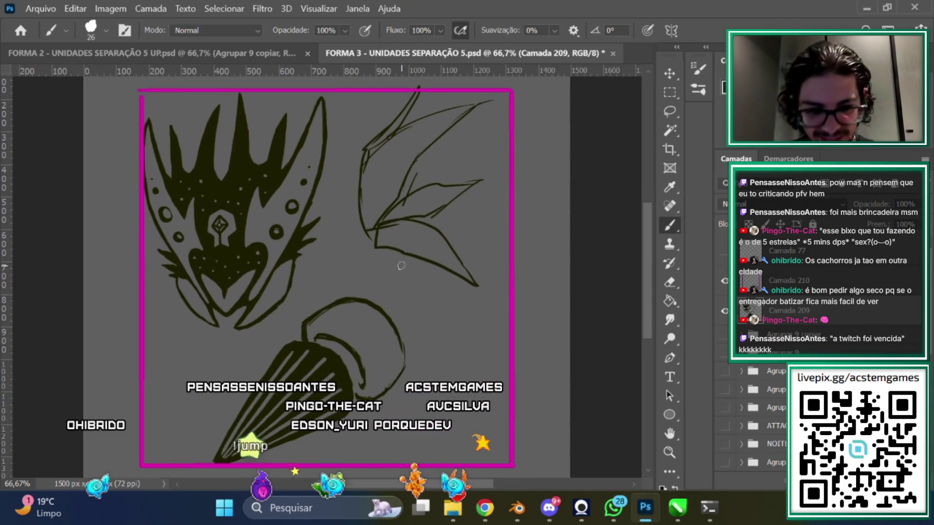
Erase the rough leaf sketch lines at the upper right
drag(587, 258, 646, 261)
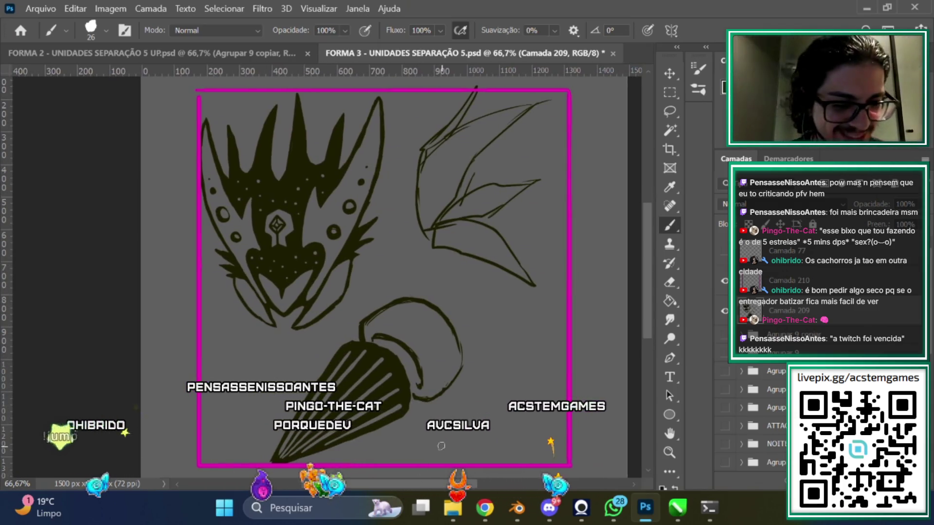
scroll(646, 261, up, 1)
key(e)
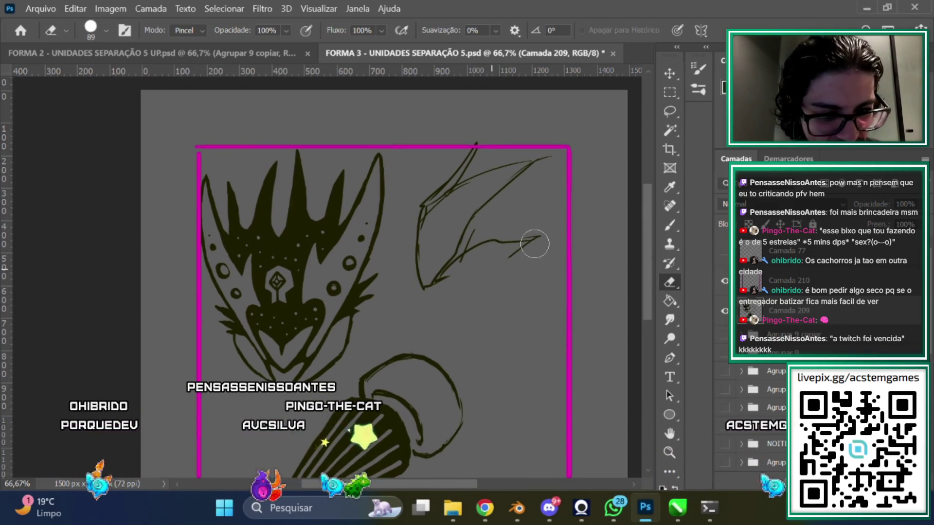
drag(500, 233, 506, 166)
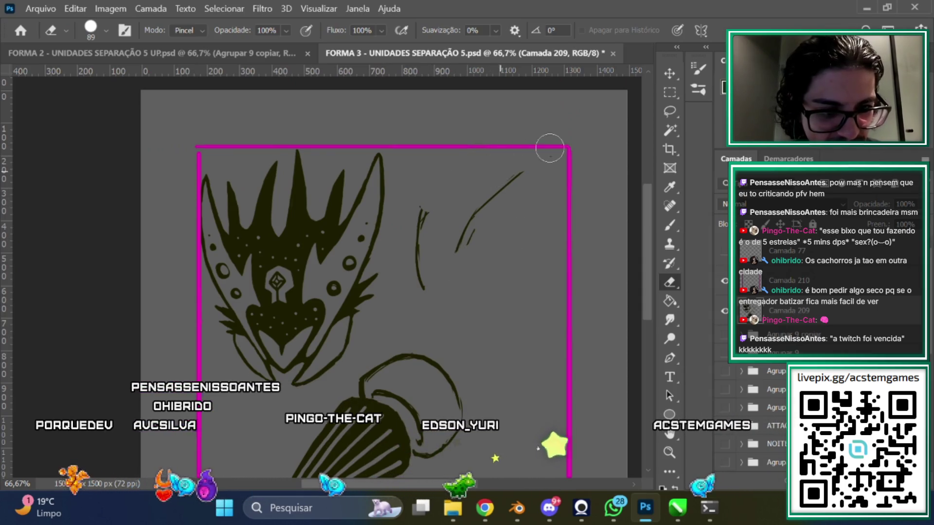
Draw the pointed leaf's edges and a curved body line joining the bulb's top
key(b)
mouse_move(421, 203)
mouse_down()
mouse_move(457, 181)
mouse_move(567, 145)
mouse_move(421, 286)
mouse_up()
drag(553, 181, 458, 239)
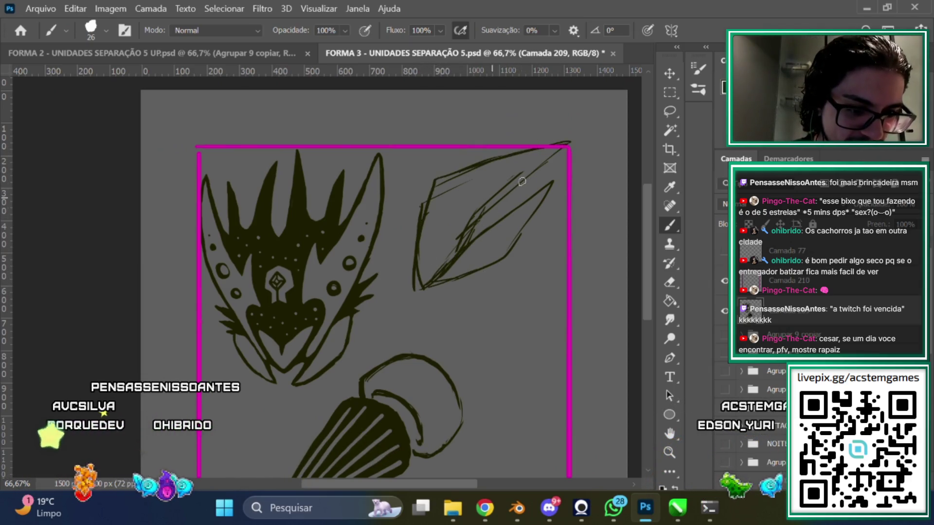
scroll(434, 269, down, 2)
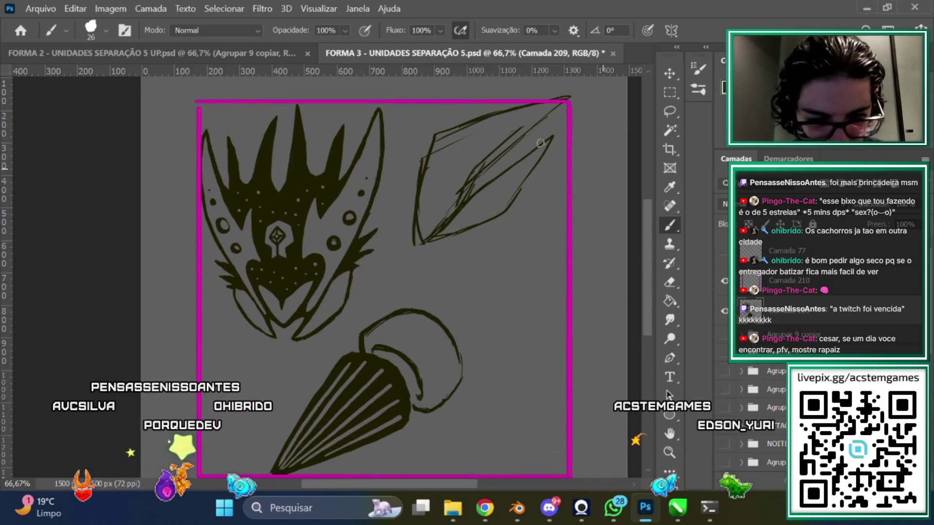
drag(375, 214, 368, 330)
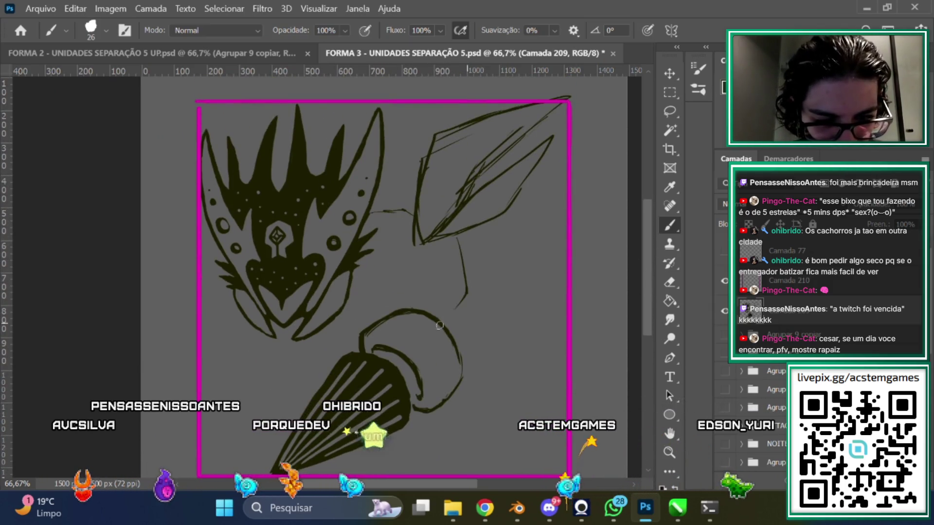
drag(343, 315, 380, 327)
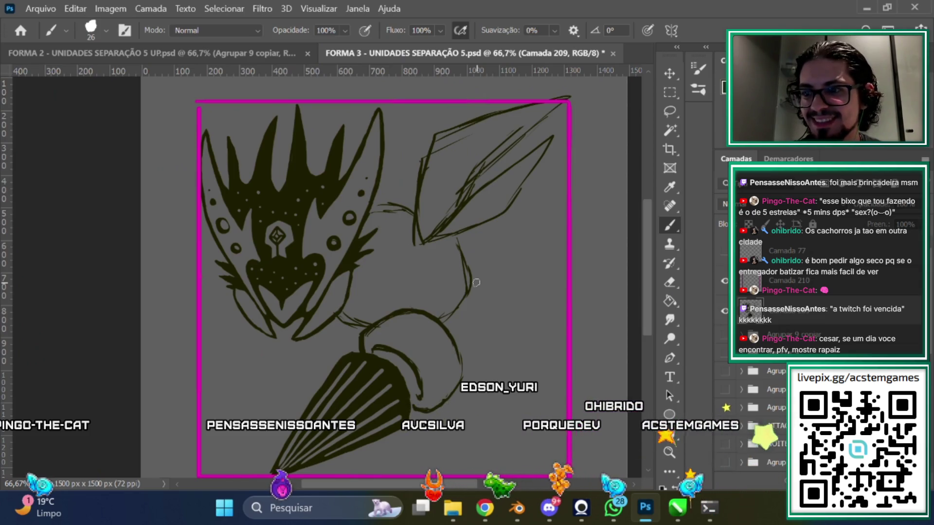
Erase the old vertical stroke along the ear's lower edge
drag(646, 265, 645, 250)
key(e)
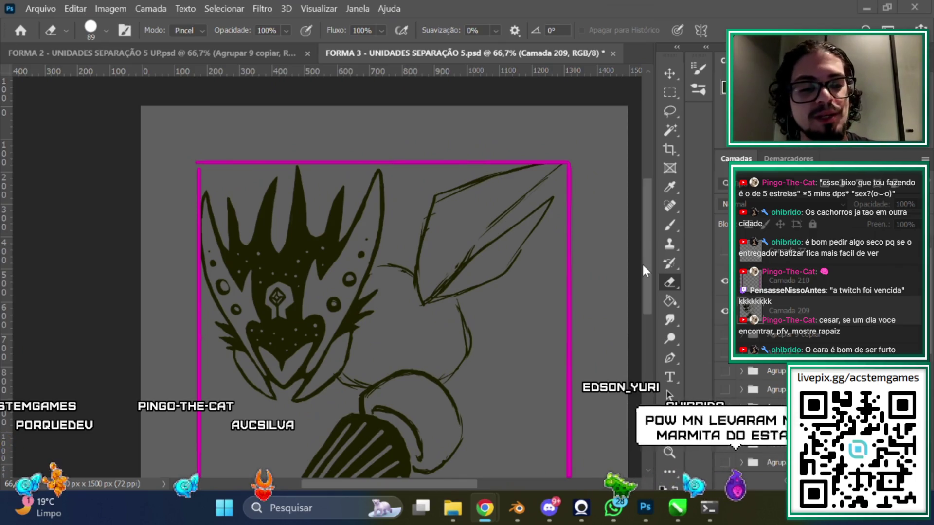
drag(432, 209, 443, 192)
drag(426, 230, 418, 301)
scroll(642, 253, up, 1)
Redraw the ear's vertical edge as a long ear-like stroke
key(b)
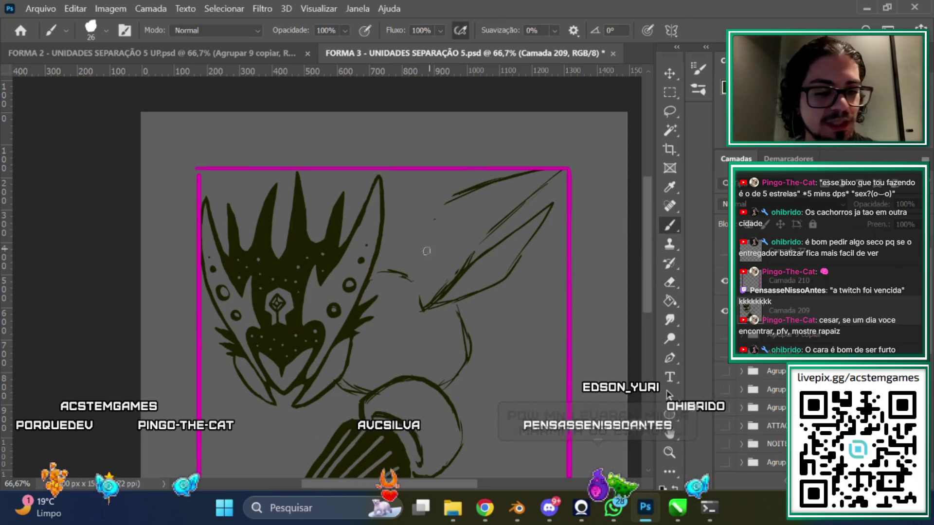
mouse_move(423, 235)
mouse_down()
mouse_move(420, 298)
mouse_move(551, 172)
mouse_move(436, 308)
mouse_up()
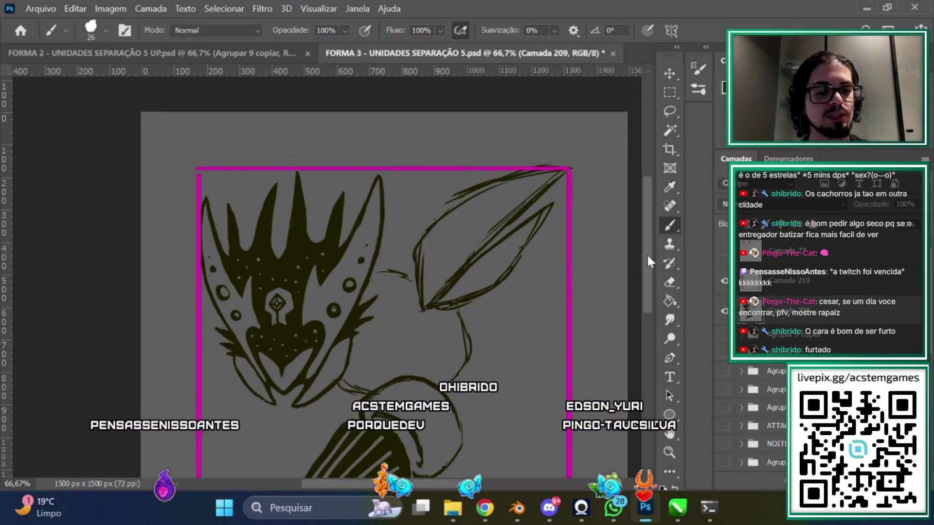
scroll(647, 252, up, 1)
click(670, 281)
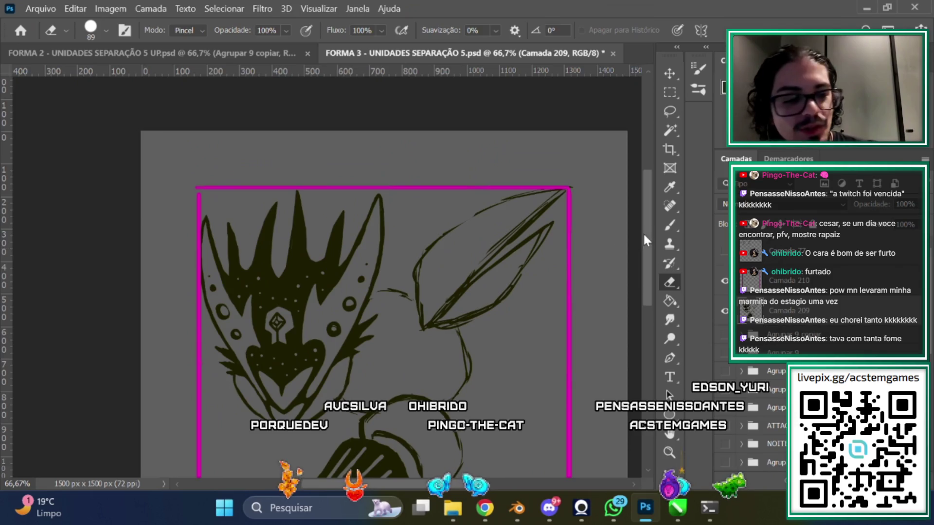
Add short brush strokes along the ear's lower-left edge where it meets the head
scroll(632, 253, down, 2)
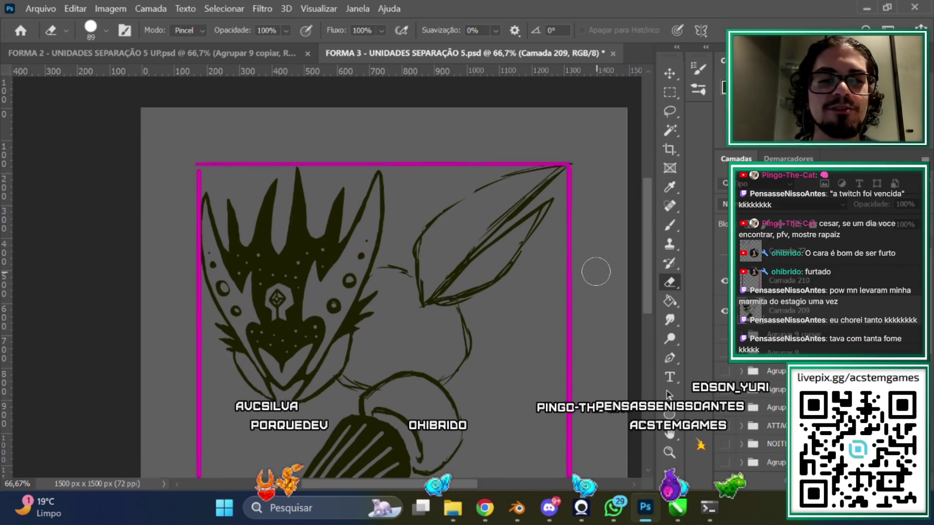
scroll(644, 255, up, 1)
scroll(644, 255, down, 1)
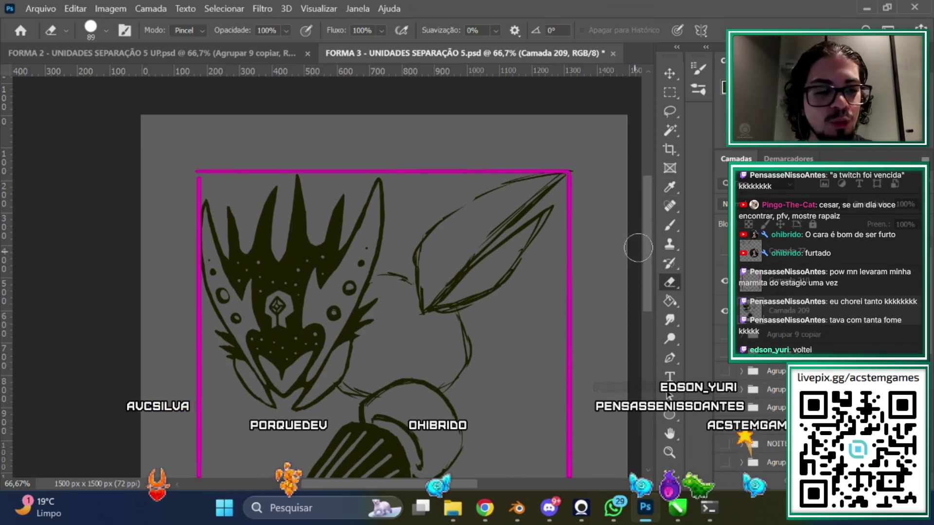
scroll(648, 230, up, 1)
scroll(654, 225, up, 1)
scroll(647, 244, down, 2)
key(b)
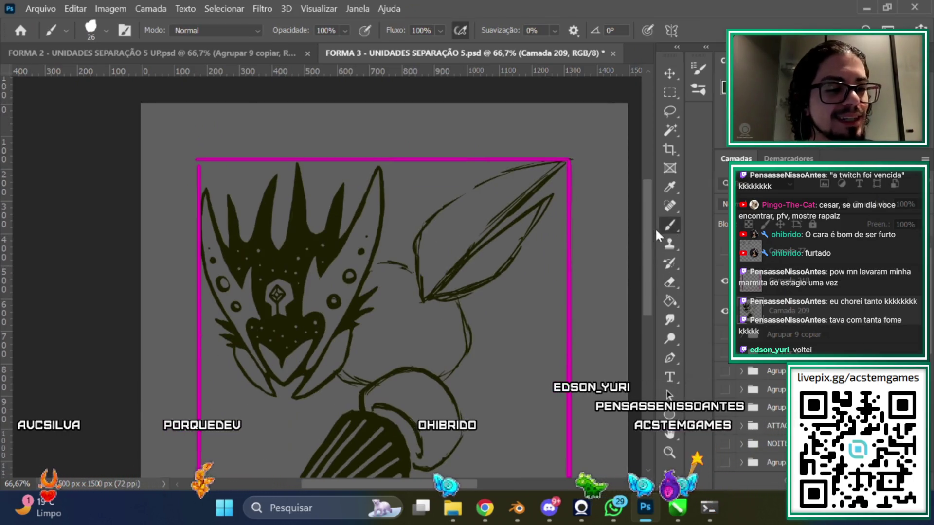
scroll(654, 228, down, 2)
drag(419, 246, 423, 280)
scroll(649, 270, up, 1)
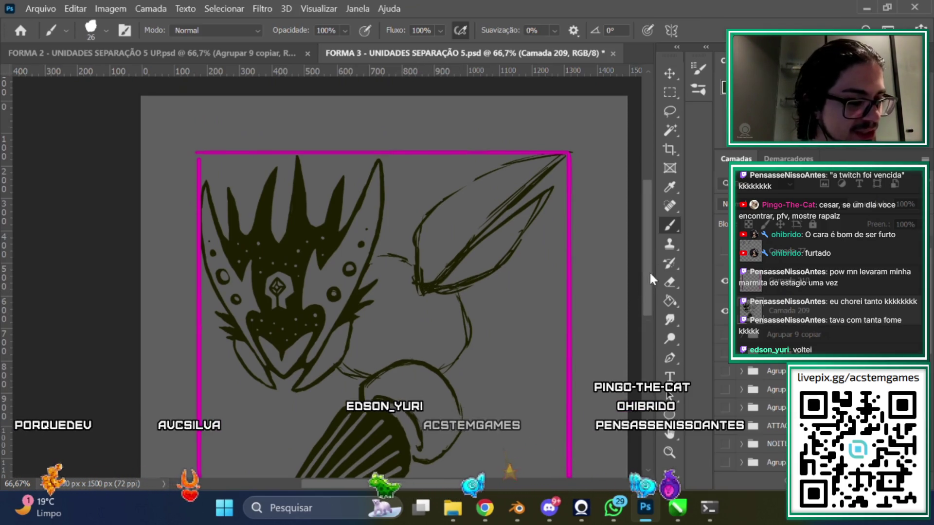
scroll(642, 291, up, 1)
scroll(640, 287, up, 1)
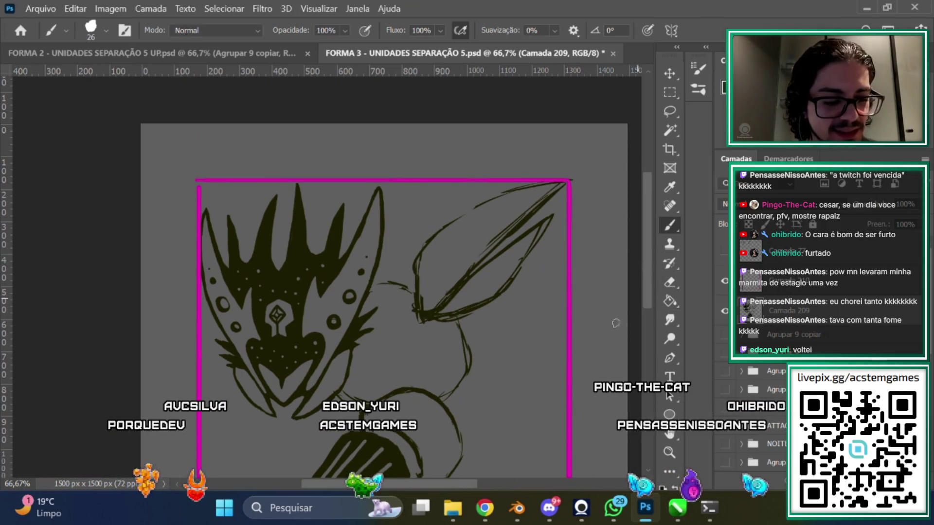
scroll(647, 285, down, 1)
Touch up the edge with the eraser and zoom out to check the whole drawing
key(e)
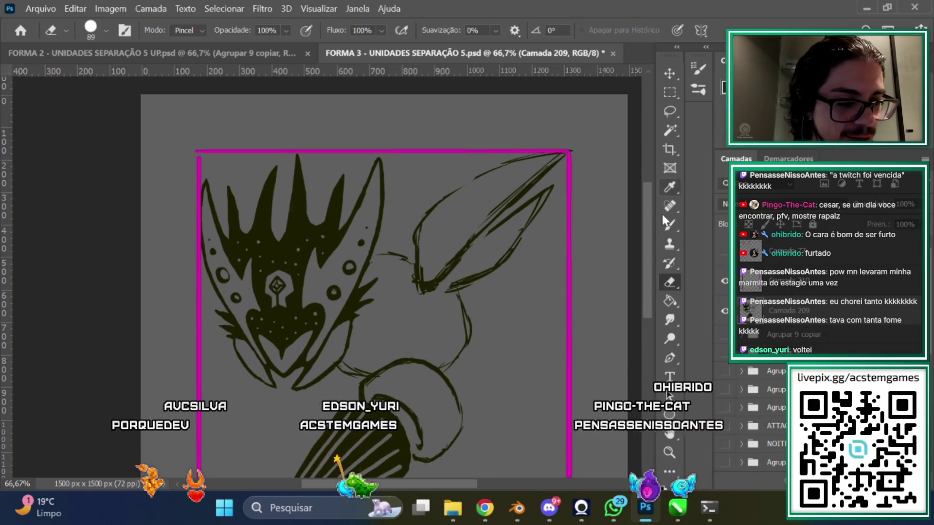
scroll(663, 219, down, 1)
click(670, 225)
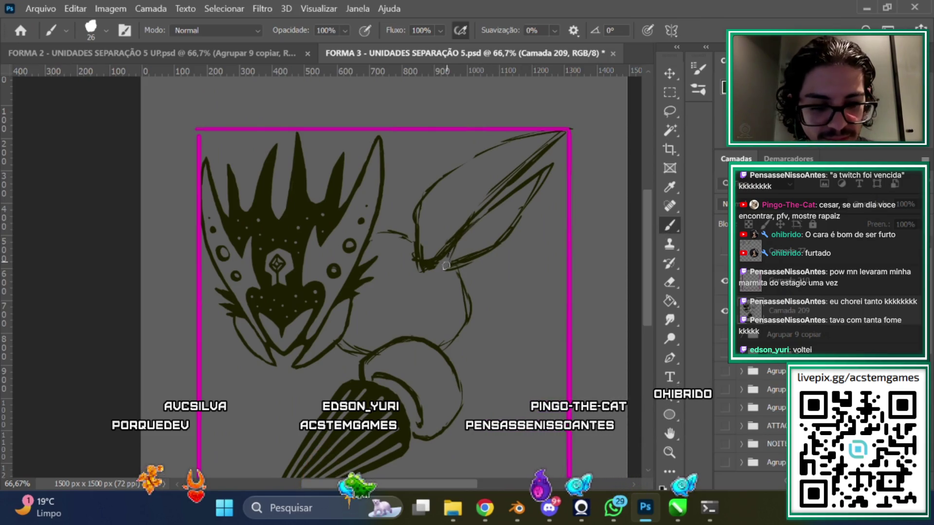
key(ctrl+minus)
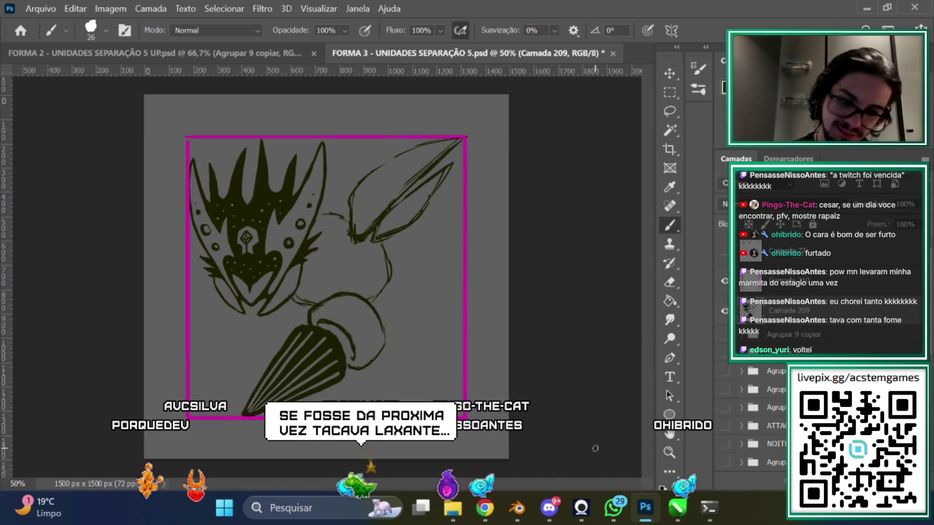
key(ctrl+plus)
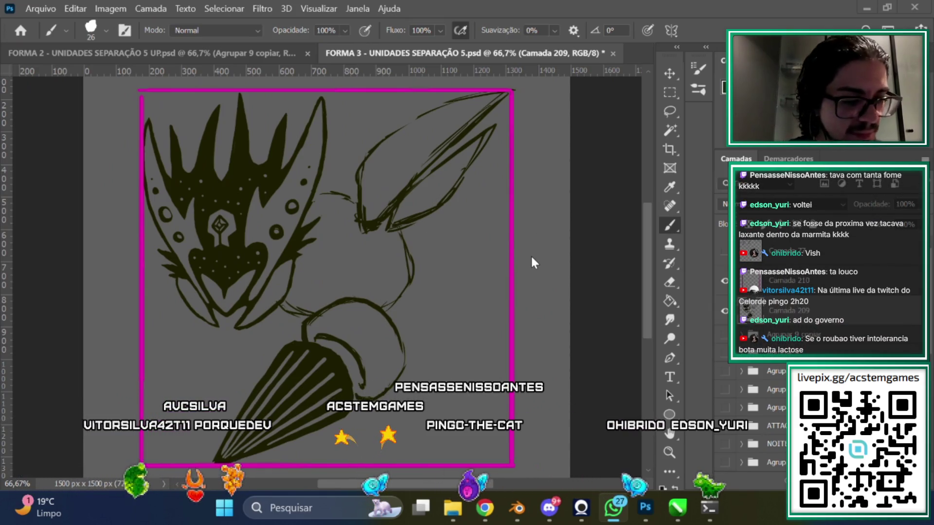
scroll(531, 261, left, 1)
scroll(388, 231, left, 5)
scroll(388, 231, up, 2)
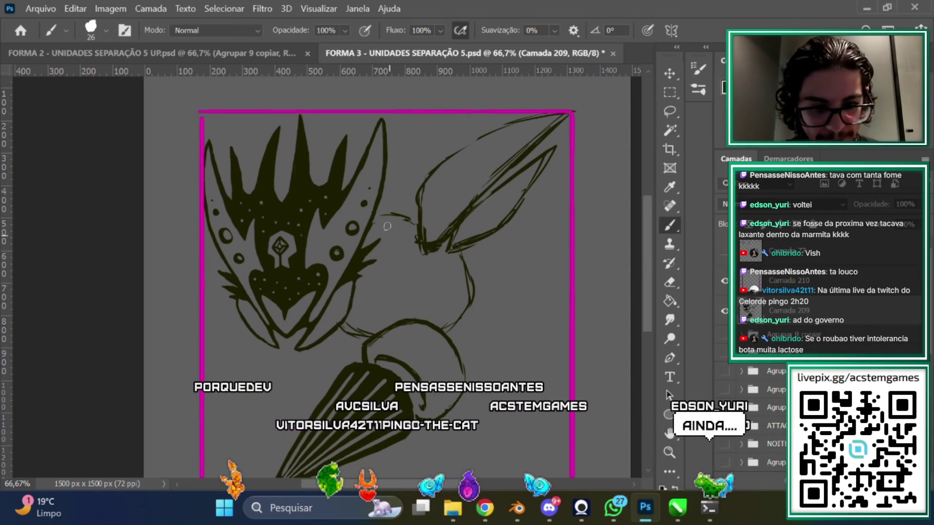
drag(401, 240, 393, 274)
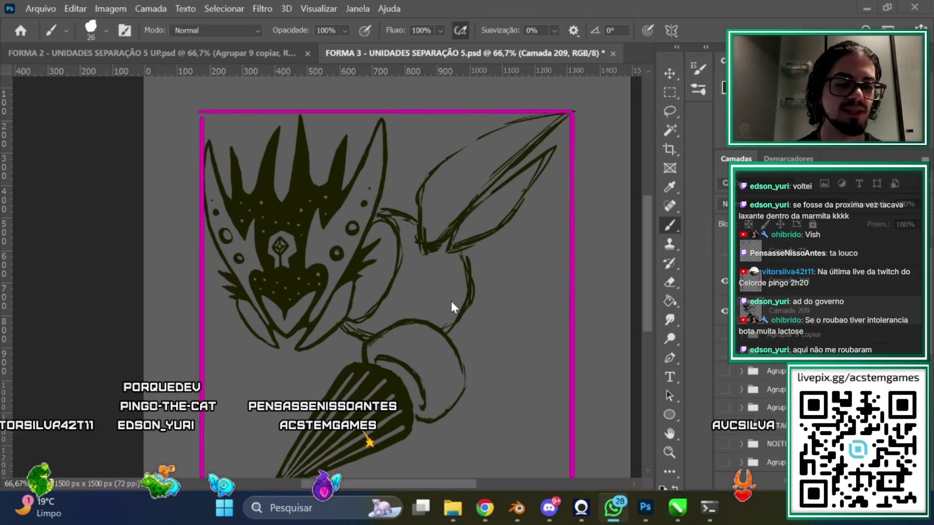
click(445, 335)
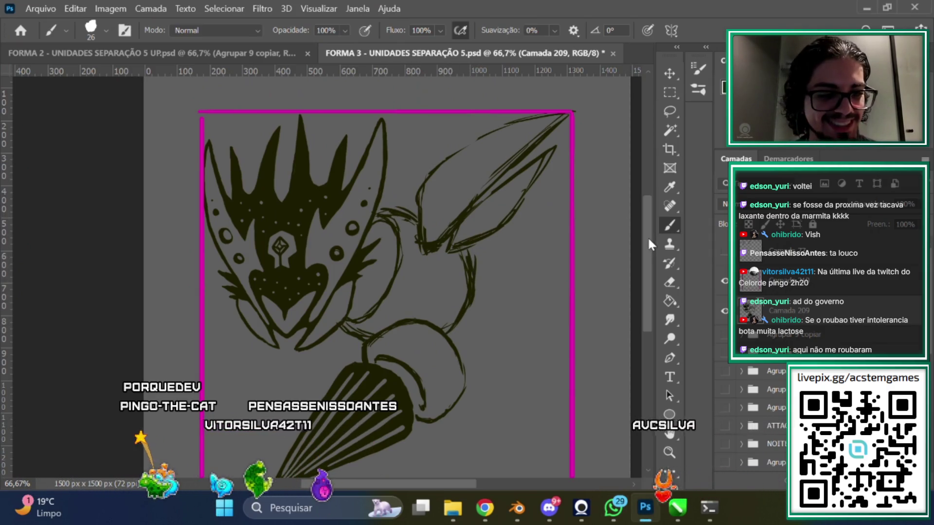
scroll(644, 241, up, 1)
click(669, 112)
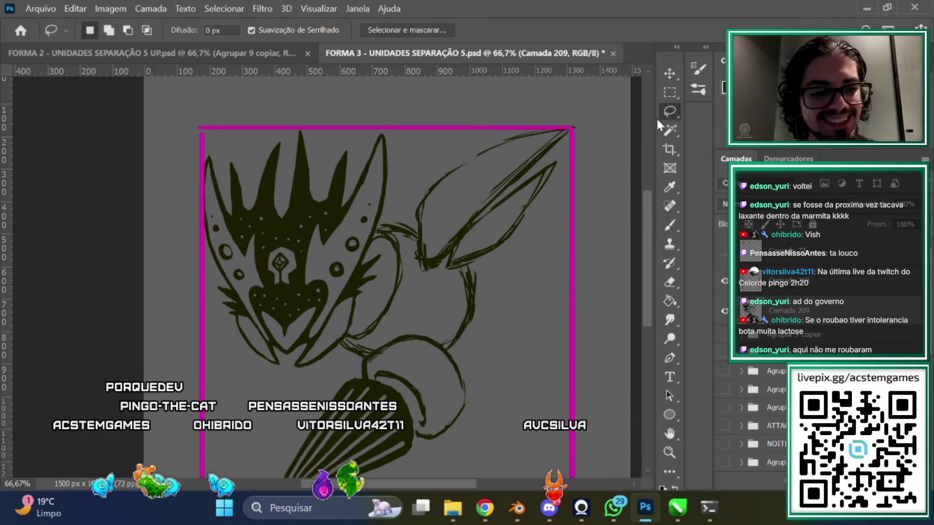
Lasso the upper-right pointed leaf and nudge it a few pixels with Free Transform
mouse_move(492, 259)
mouse_down()
mouse_move(442, 274)
mouse_move(515, 252)
mouse_move(515, 231)
mouse_up()
key(ctrl+t)
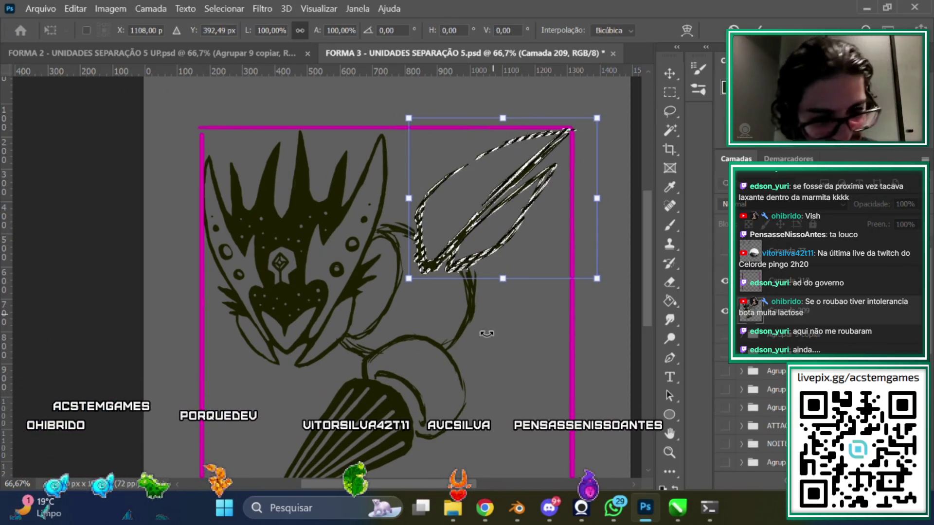
scroll(649, 218, up, 1)
click(670, 130)
key(ctrl+d)
scroll(641, 246, down, 3)
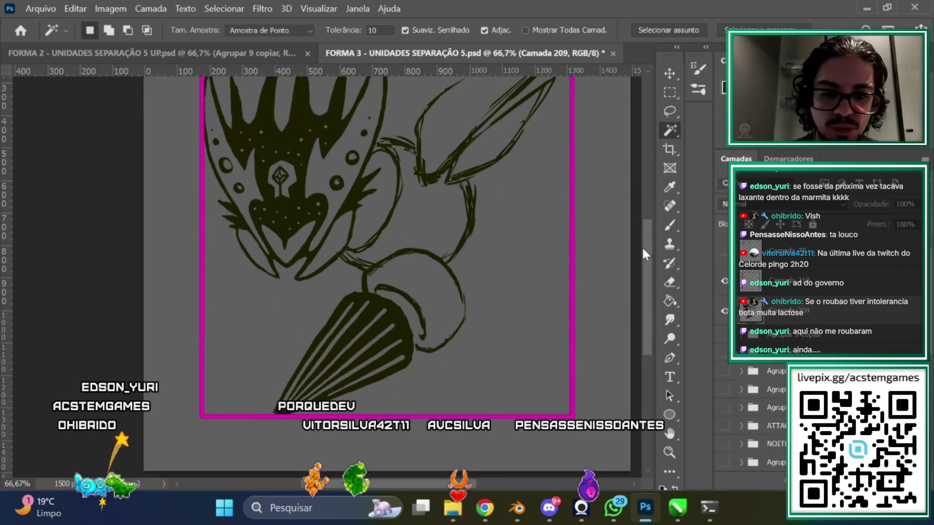
scroll(651, 272, up, 1)
click(673, 225)
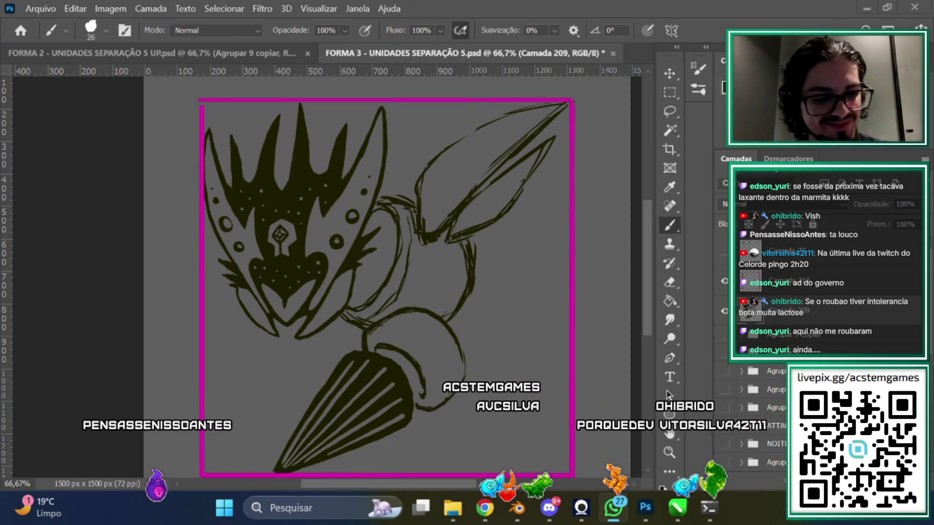
Draw a fan of spiky leaf strokes to the right of the connector
scroll(646, 273, up, 1)
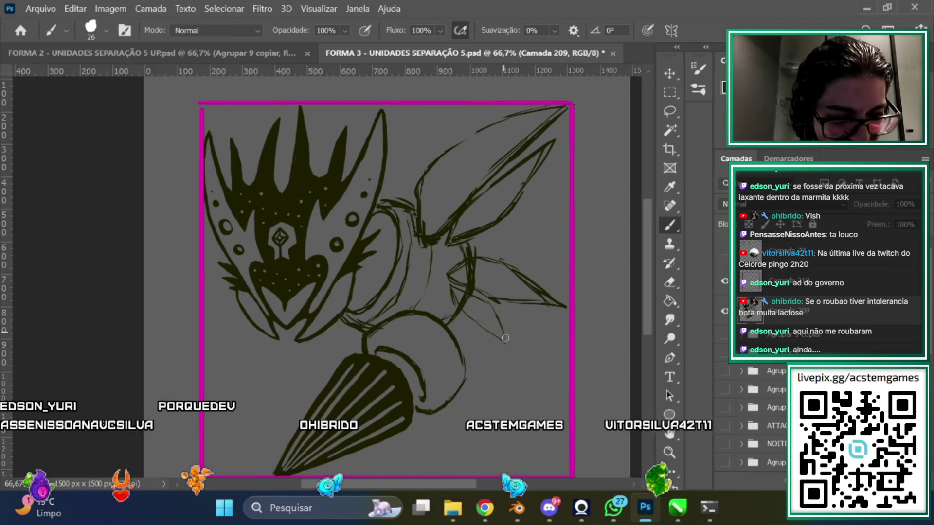
drag(507, 348, 467, 285)
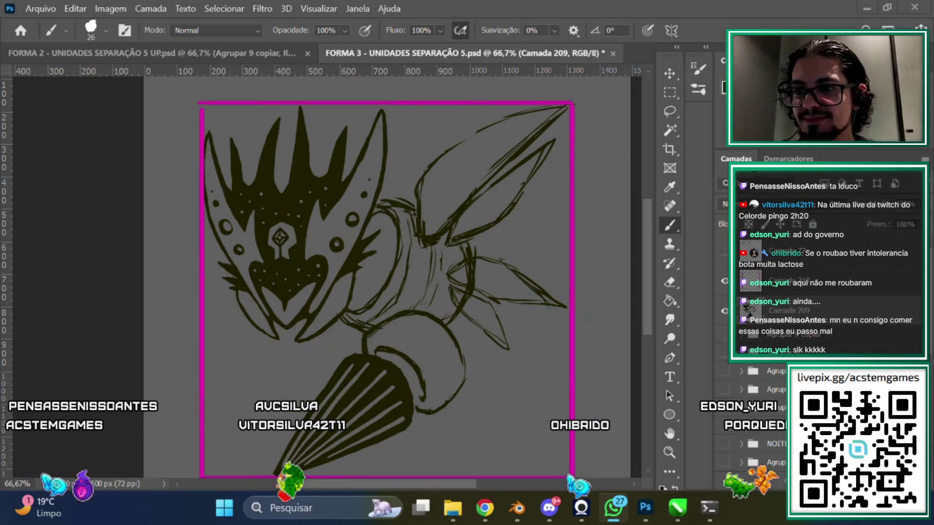
Finish the connector's segment bands, then switch to the Eraser for cleanup
scroll(647, 266, up, 2)
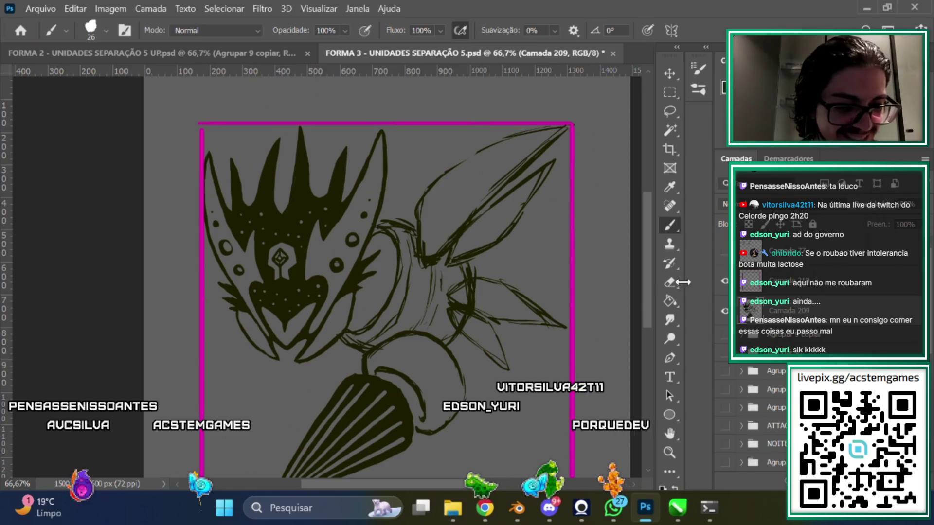
key(e)
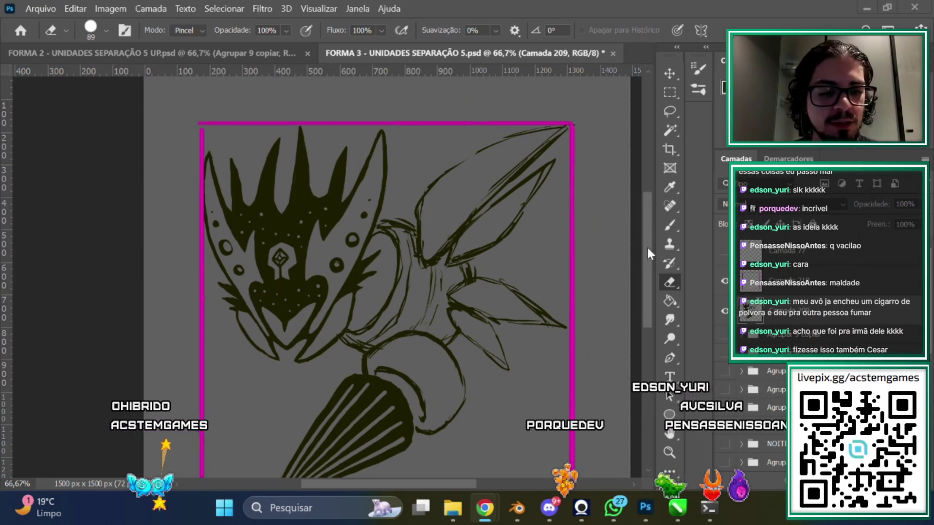
Clear stray lines around the connector and leaves with the size 89 eraser
key(b)
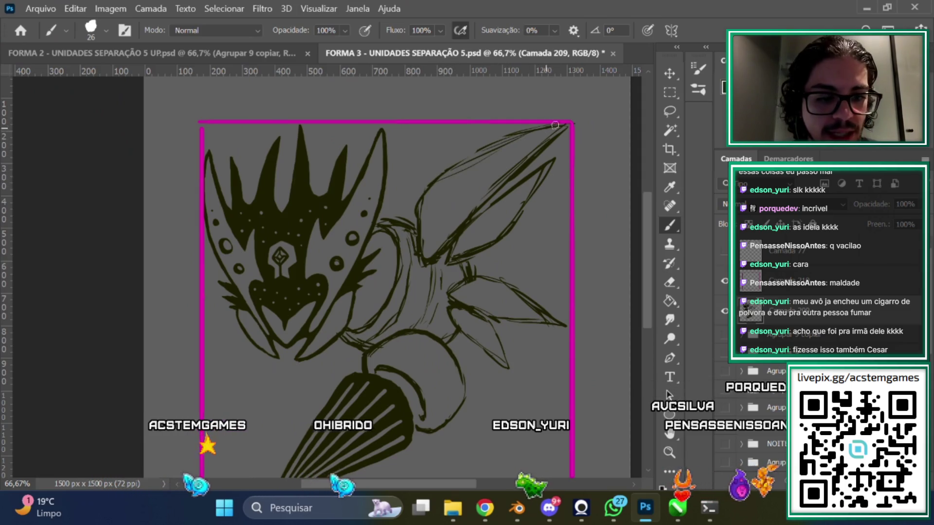
Erase the circle and sketch lines at the tail's top, then redraw the tail's right edge
scroll(631, 250, down, 2)
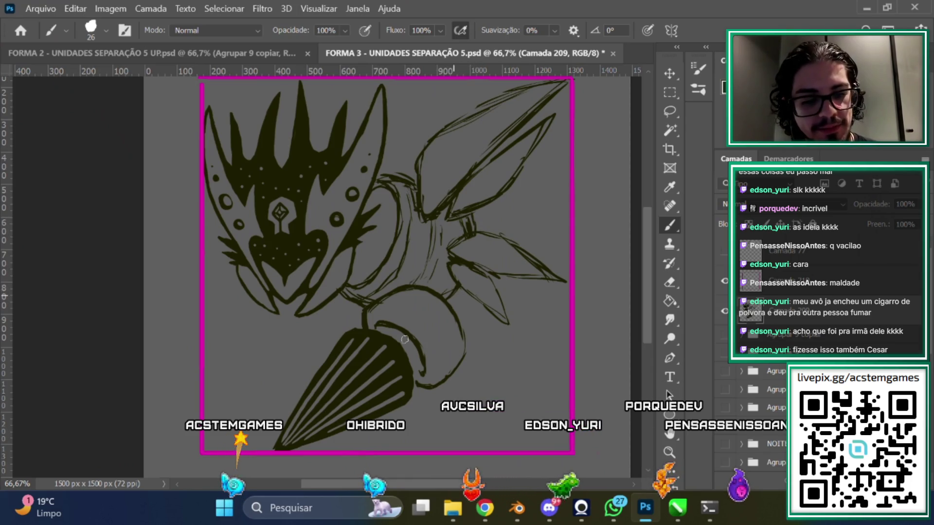
scroll(641, 267, down, 2)
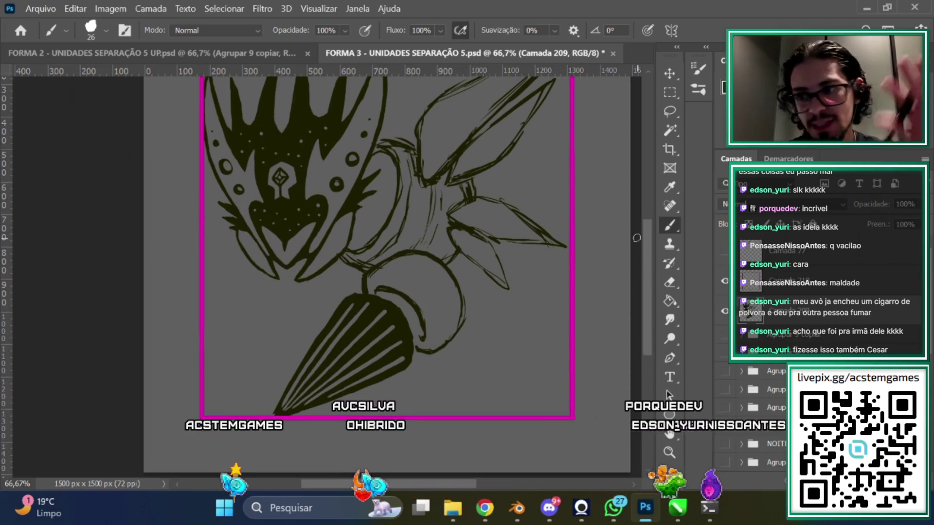
click(670, 282)
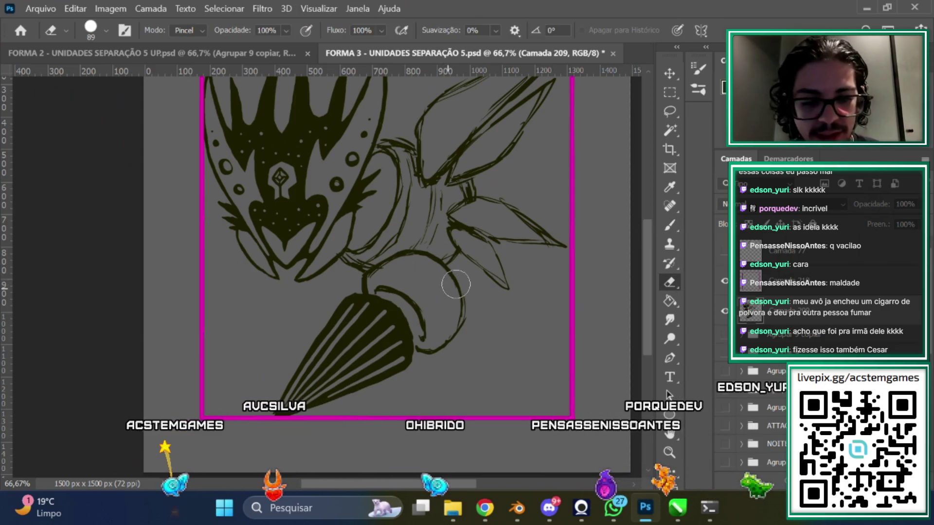
mouse_move(397, 254)
mouse_down()
mouse_move(375, 260)
mouse_move(364, 277)
mouse_move(448, 266)
mouse_move(458, 321)
mouse_move(459, 309)
mouse_move(431, 355)
mouse_up()
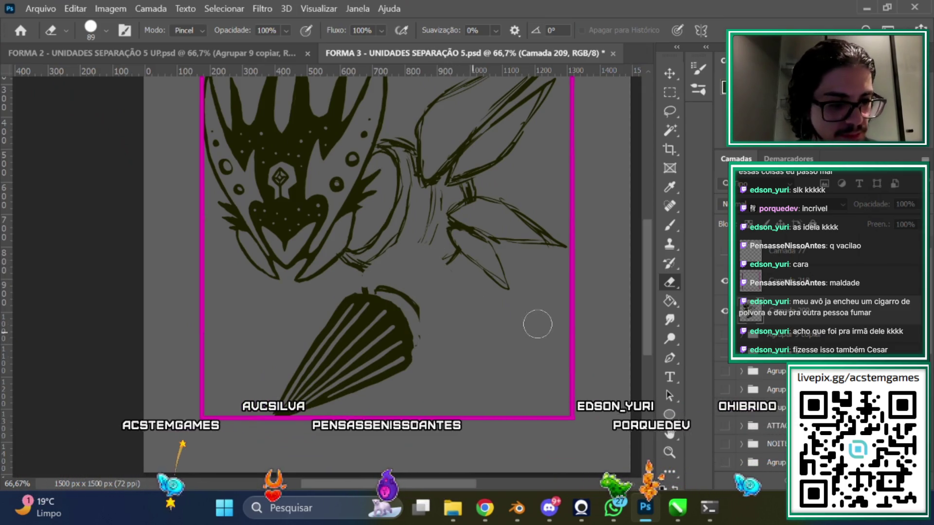
click(670, 225)
drag(419, 331, 411, 344)
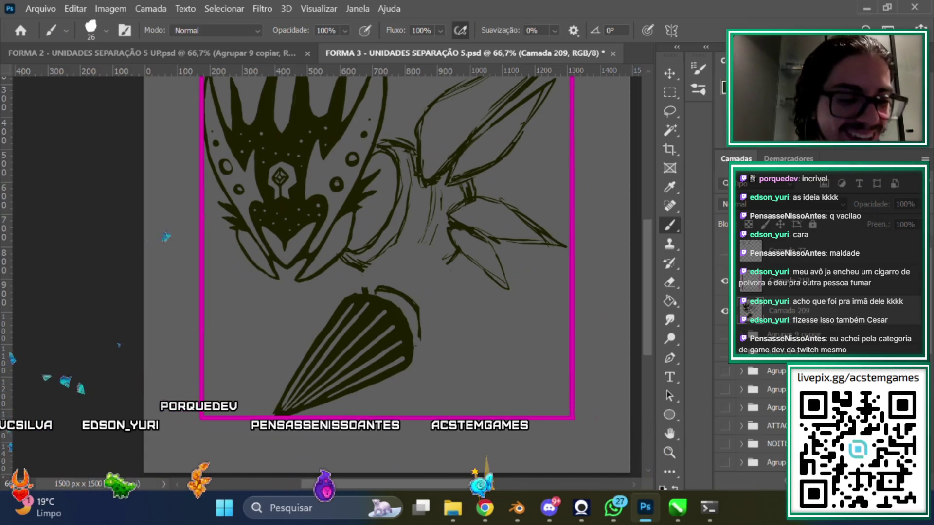
Sketch a faint rounded bulb line from the connector down to the tail top
drag(647, 276, 650, 283)
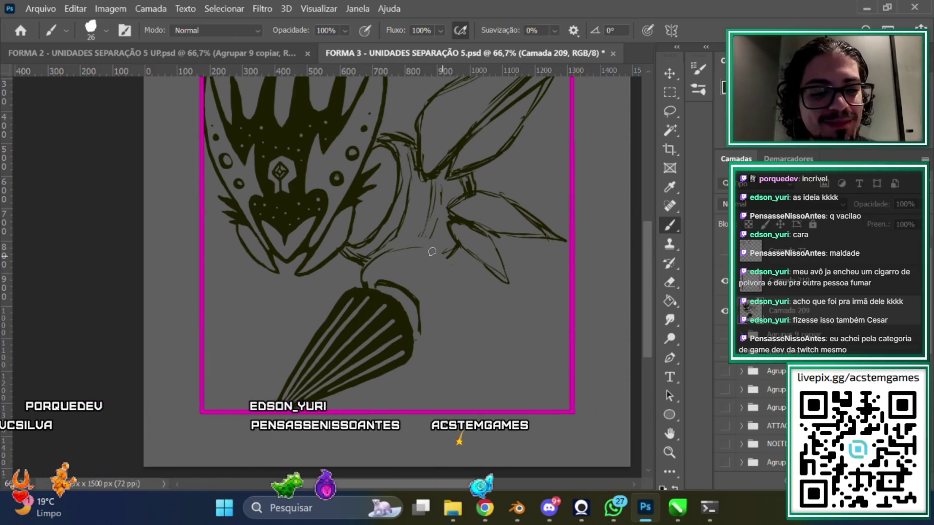
drag(453, 268, 457, 303)
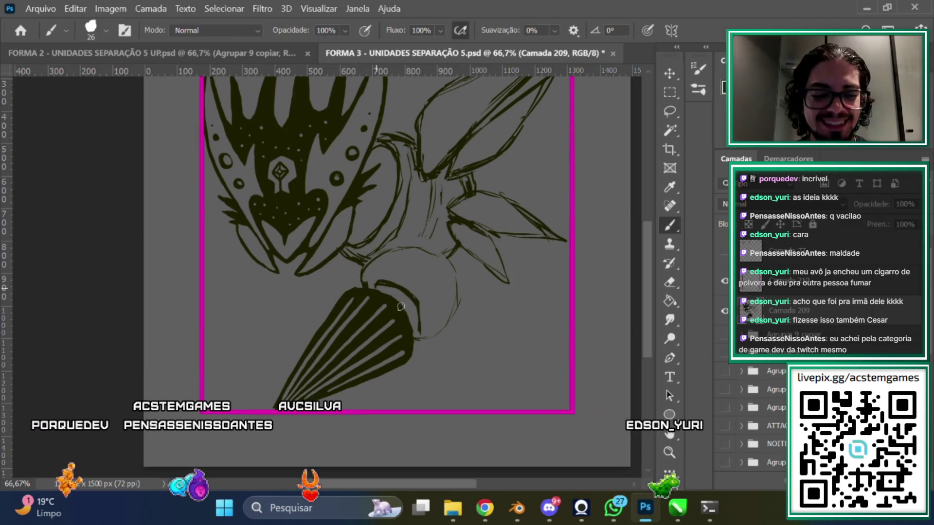
scroll(636, 286, up, 2)
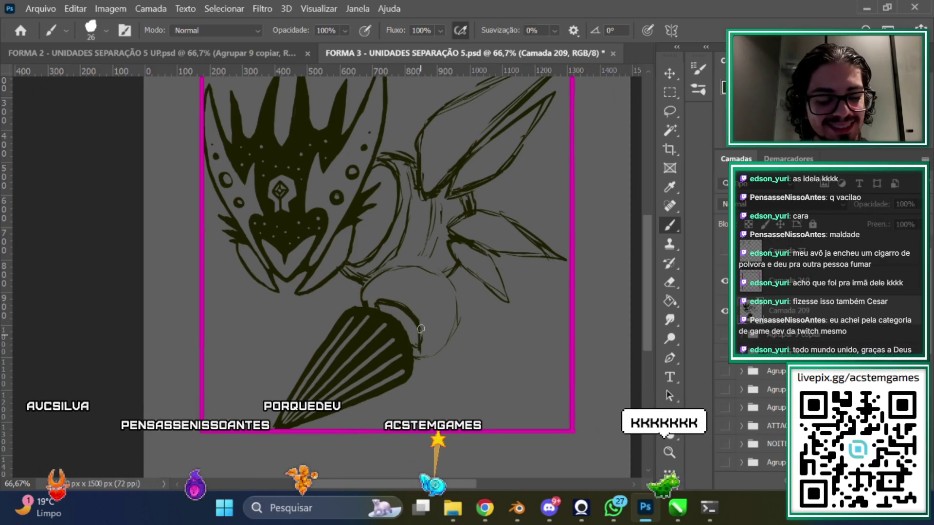
key(e)
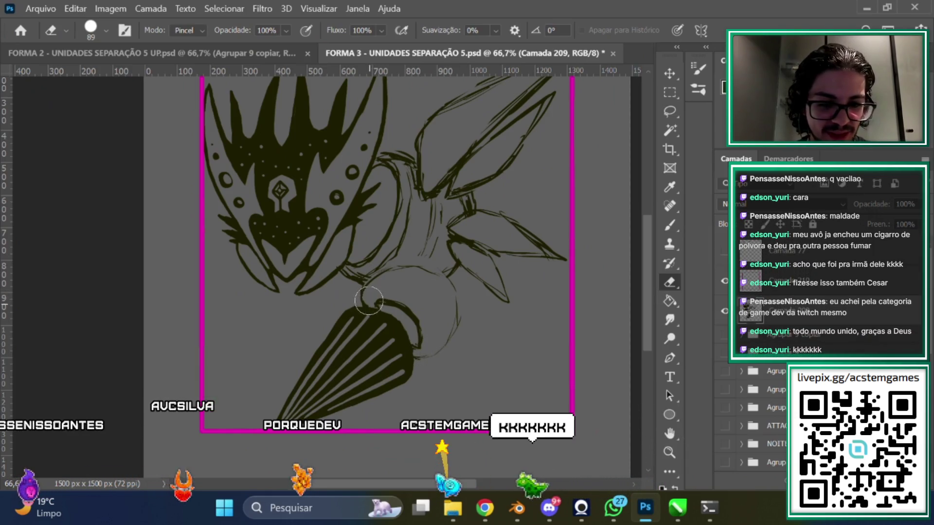
key(b)
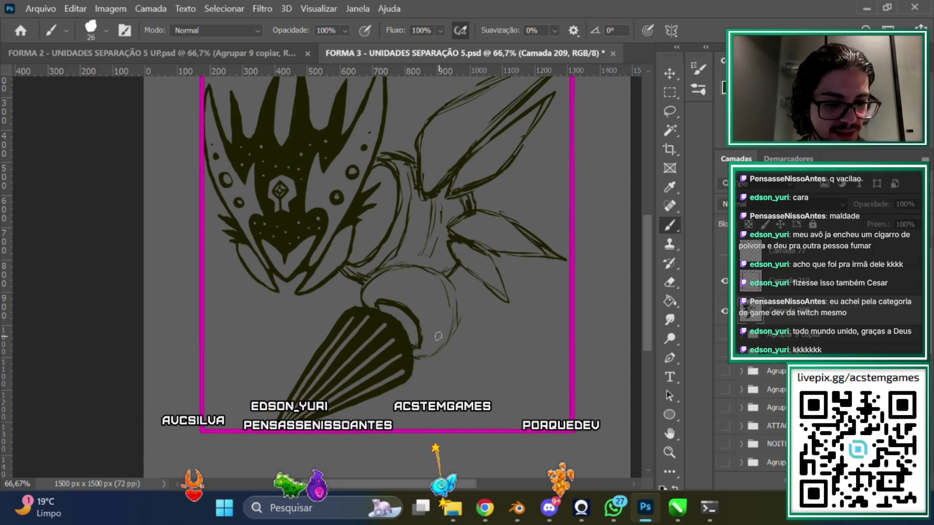
drag(644, 280, 651, 252)
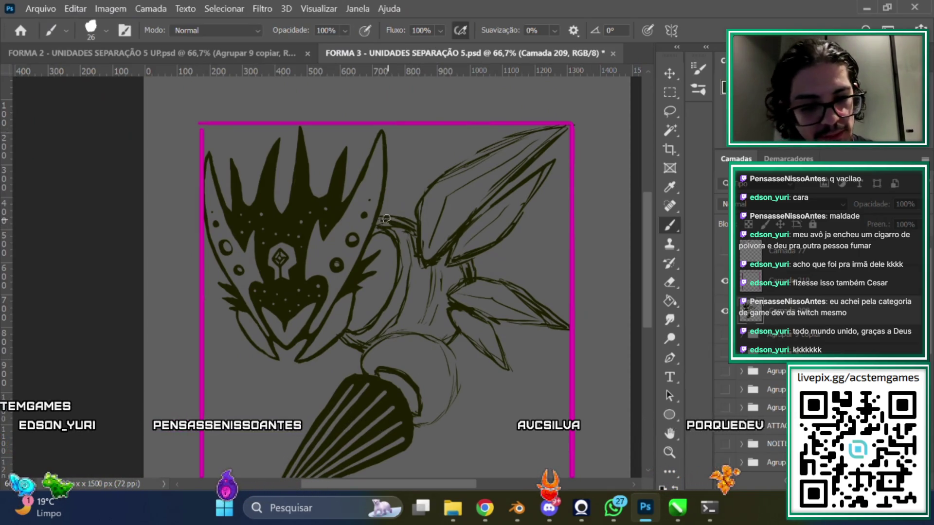
Erase the stray sketch lines around the segmented connector, then return to the Brush
click(671, 284)
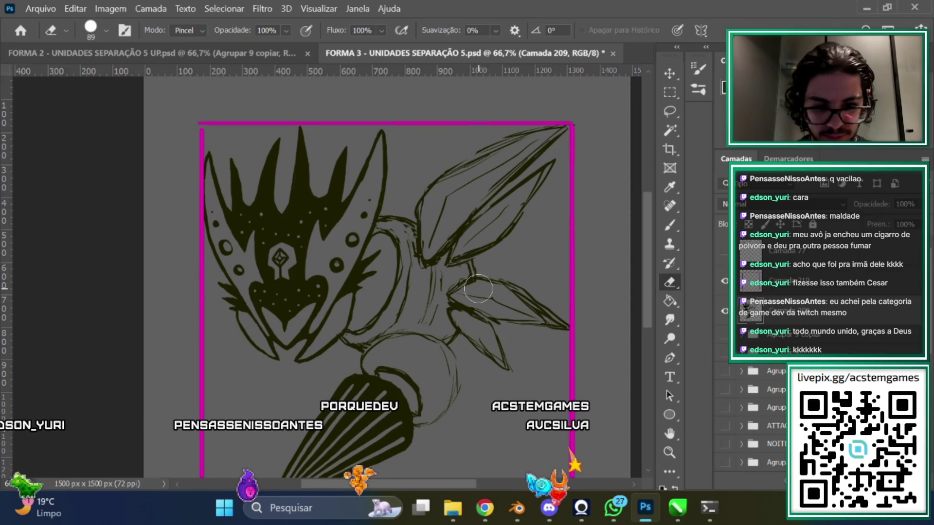
scroll(427, 410, down, 5)
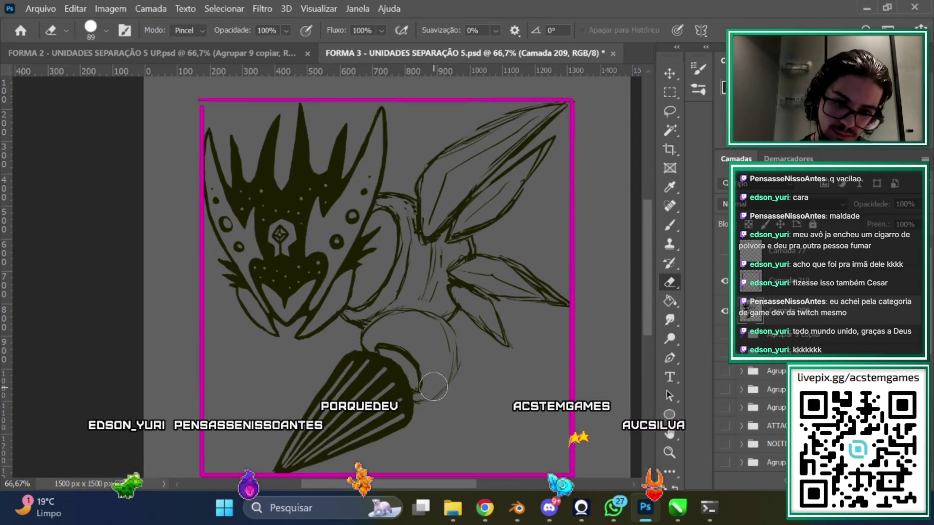
scroll(429, 354, up, 6)
scroll(429, 355, down, 3)
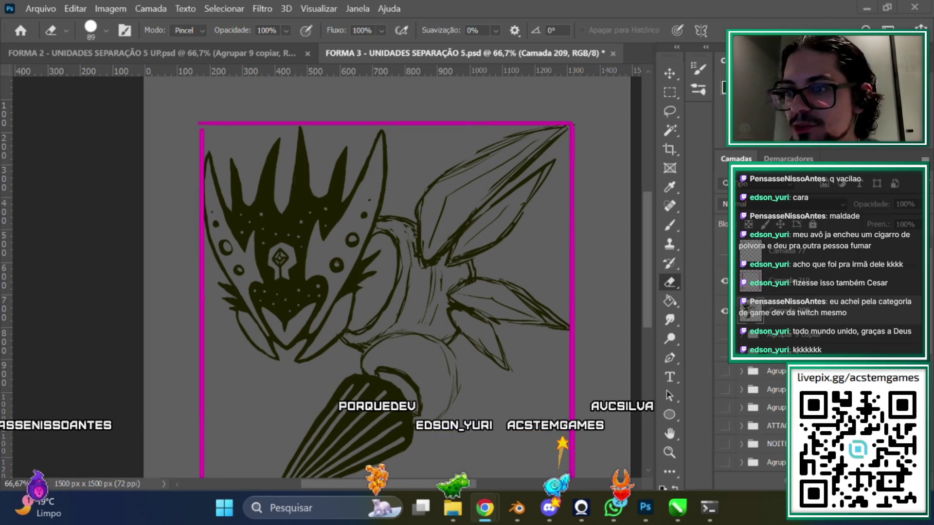
scroll(555, 169, up, 2)
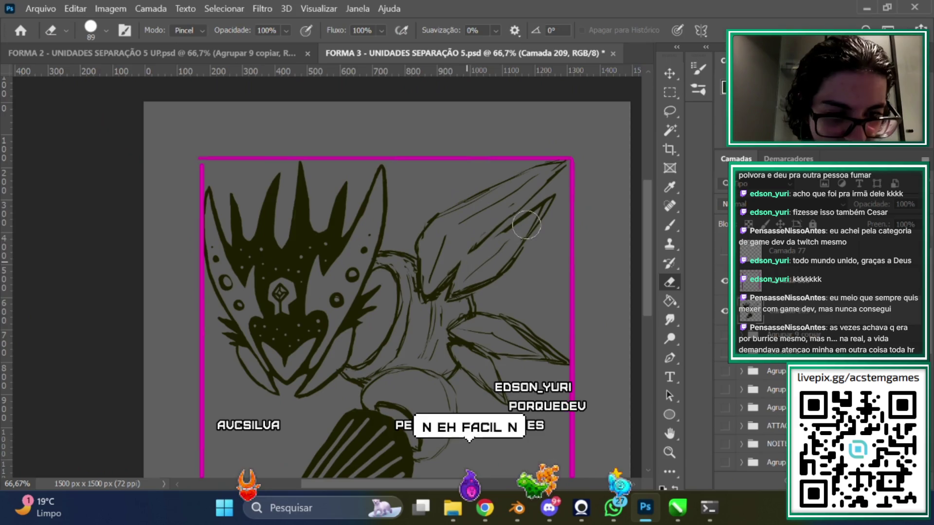
click(678, 226)
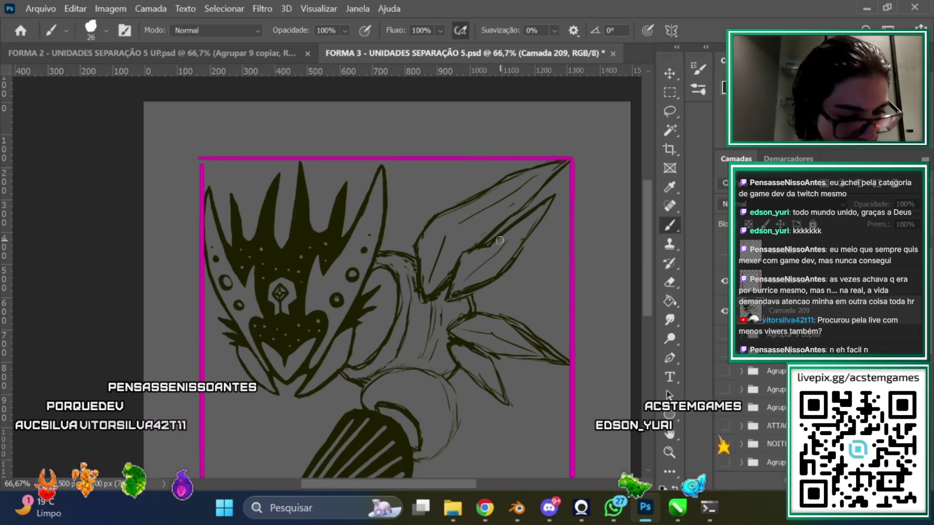
scroll(500, 240, down, 1)
Erase leftover sketch lines and re-ink the spiky leaves and body with bolder strokes
scroll(481, 258, down, 2)
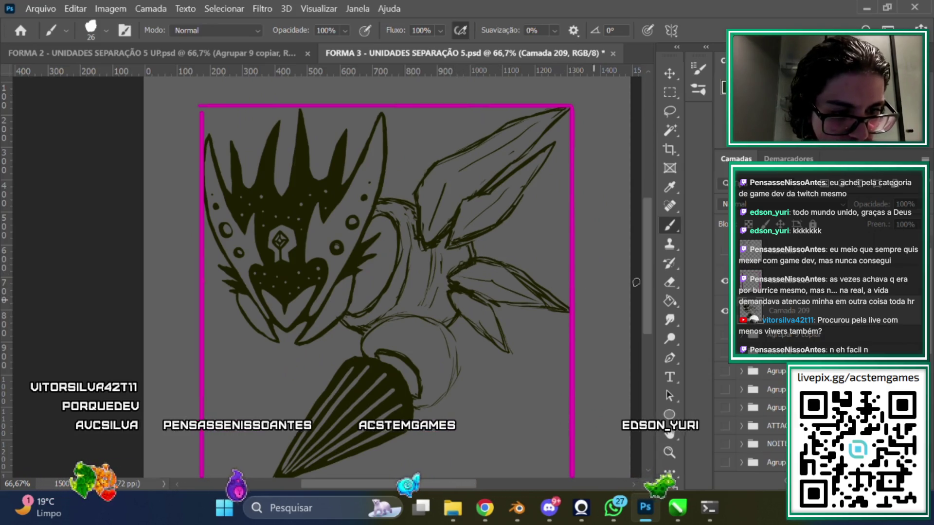
key(e)
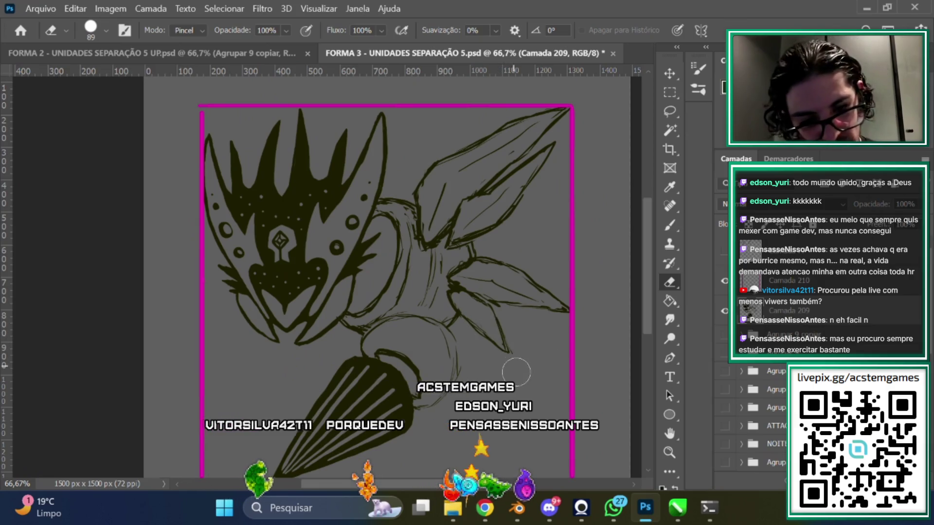
click(669, 225)
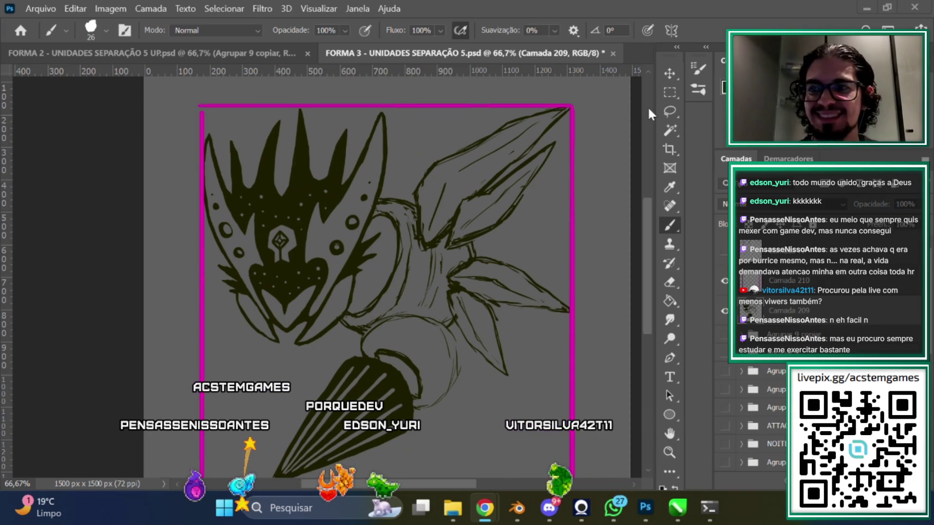
scroll(646, 257, down, 1)
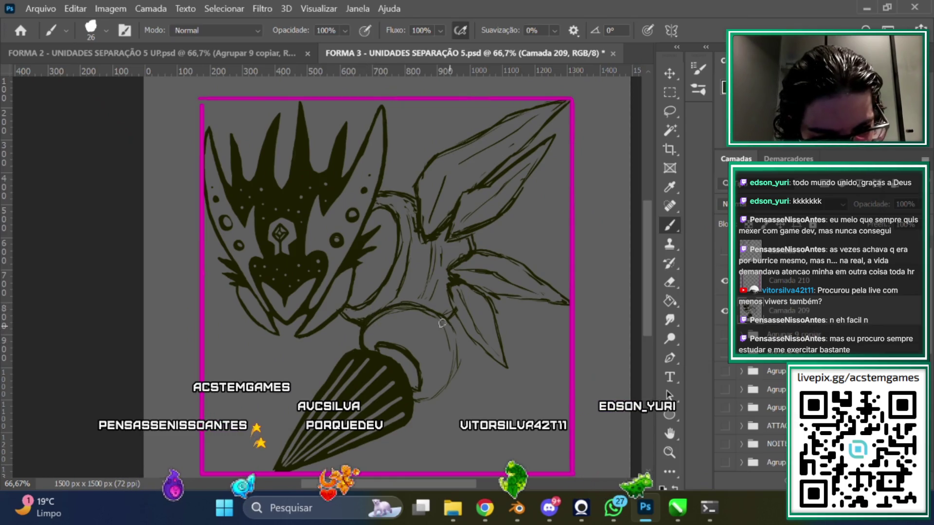
scroll(464, 377, left, 3)
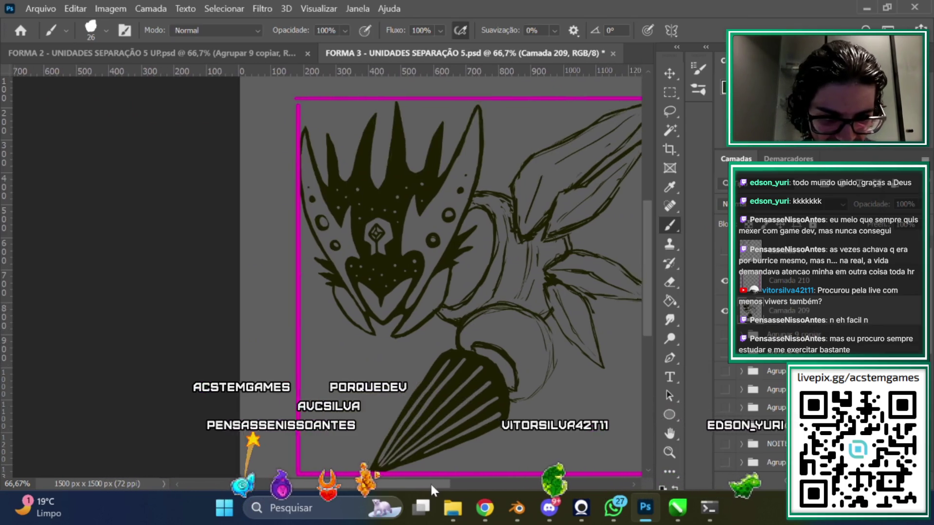
Lasso the striped tail, move it 43 px left with Free Transform, and deselect
click(670, 111)
scroll(649, 240, down, 2)
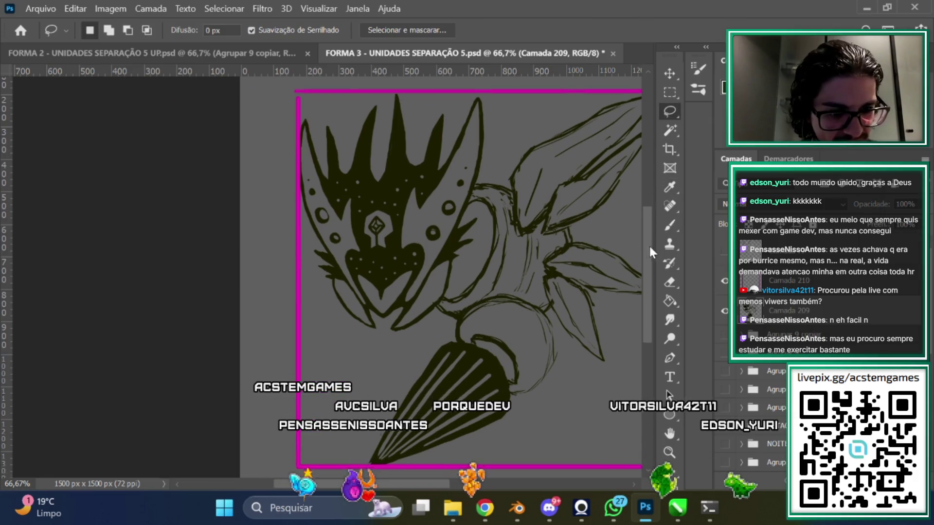
mouse_move(462, 415)
mouse_down()
mouse_move(547, 269)
mouse_move(418, 303)
mouse_move(370, 433)
mouse_up()
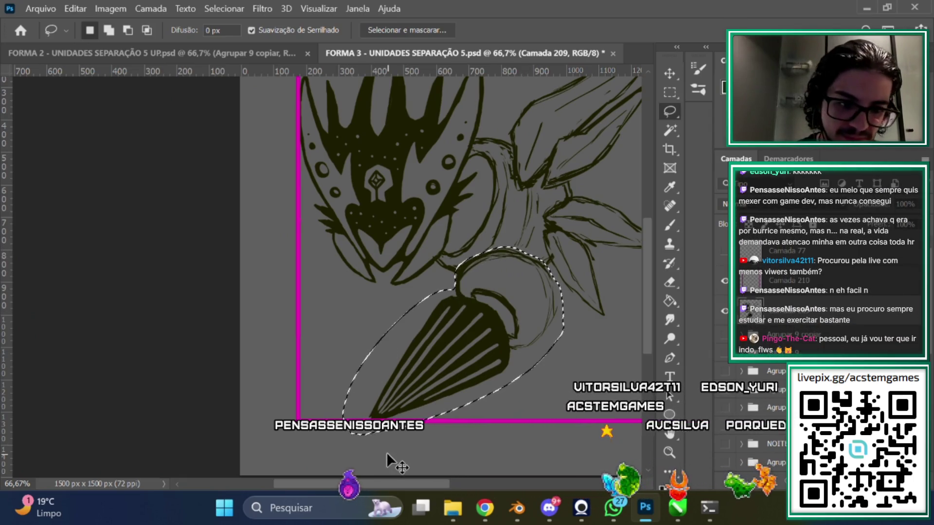
key(ctrl+t)
drag(540, 332, 520, 340)
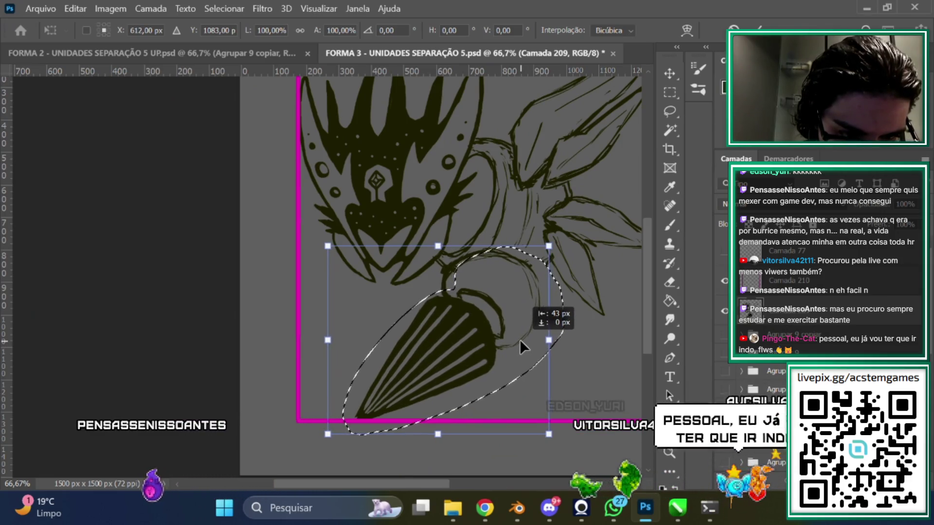
drag(520, 340, 520, 340)
key(Return)
key(w)
key(ctrl+d)
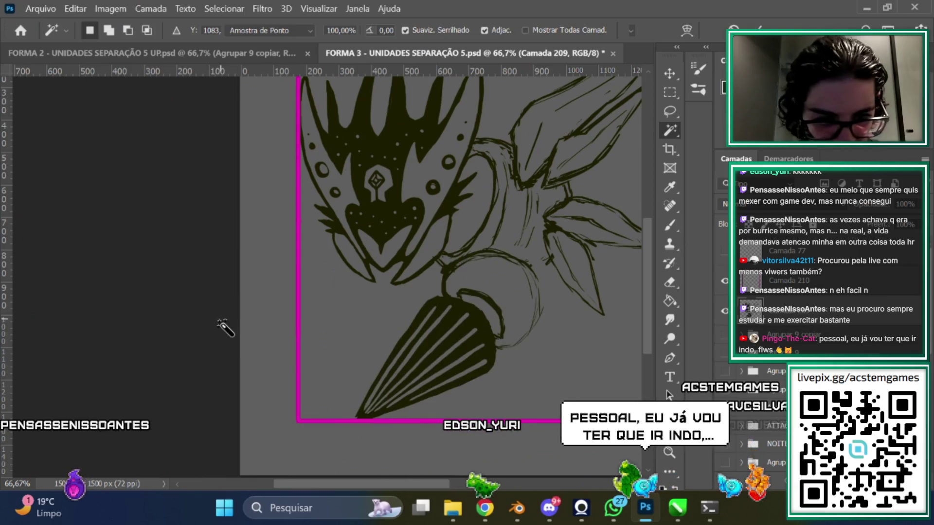
drag(430, 484, 452, 485)
click(669, 225)
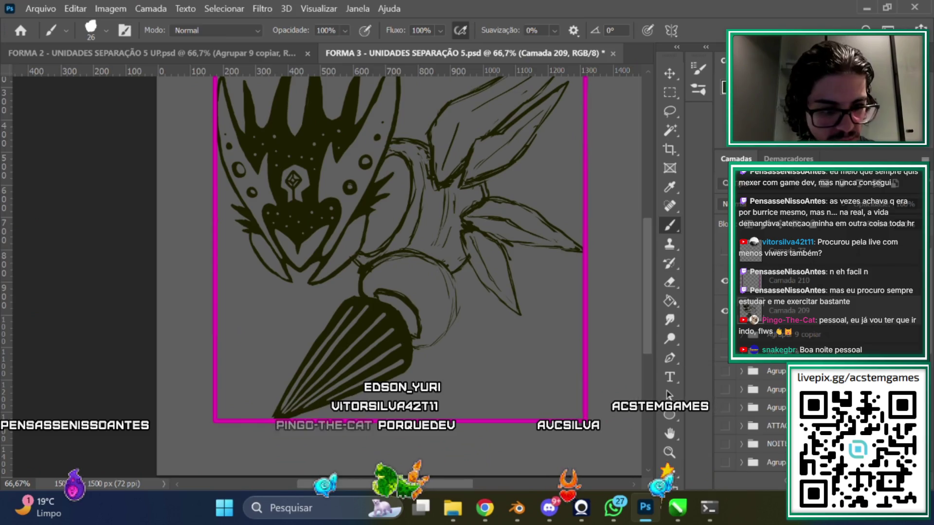
Draw two small round segments on the connector and erase the lines overlapping them
scroll(440, 292, up, 1)
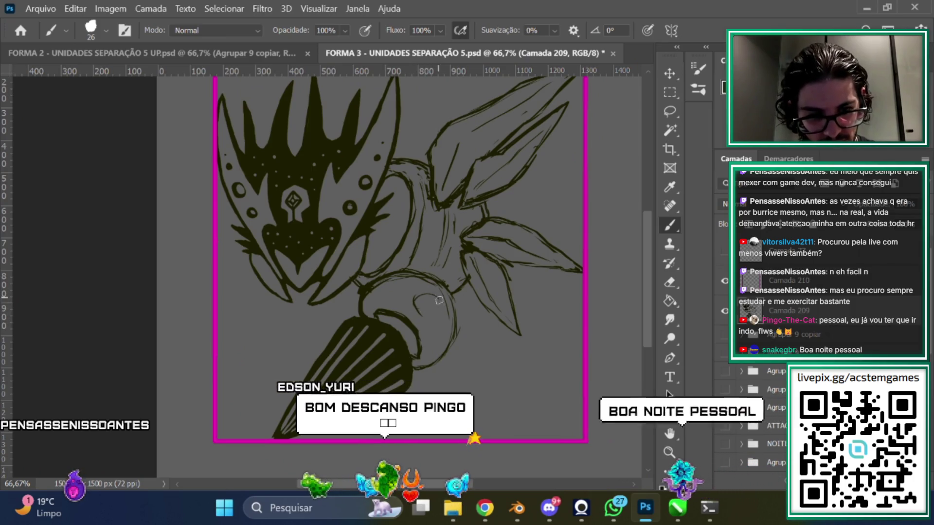
drag(423, 307, 422, 305)
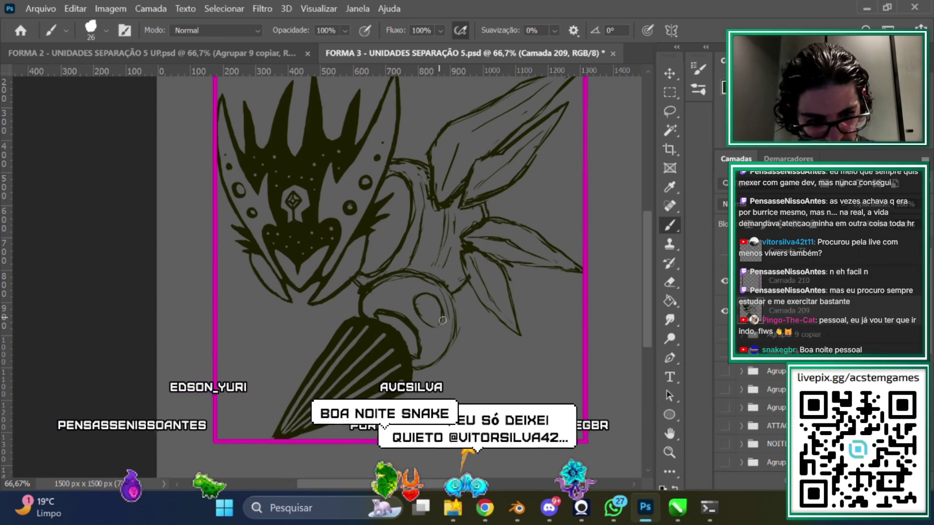
drag(440, 361, 453, 341)
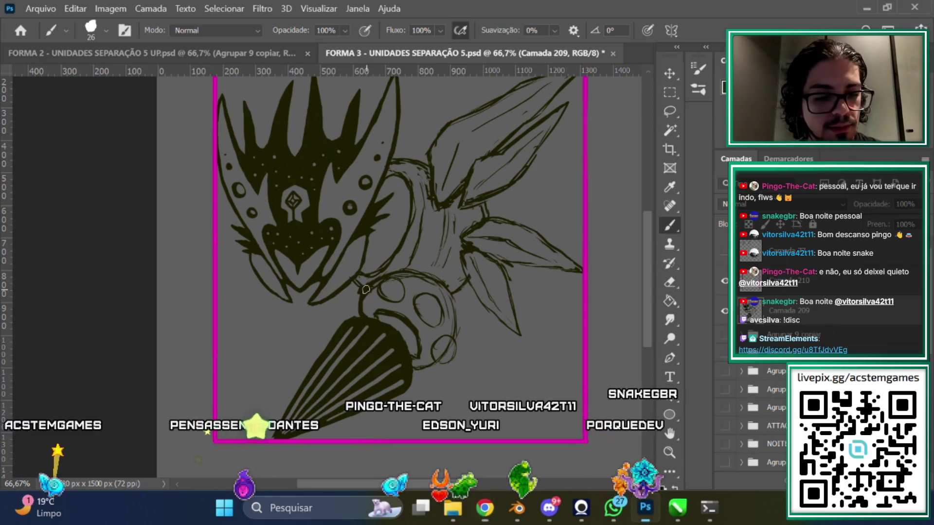
click(669, 282)
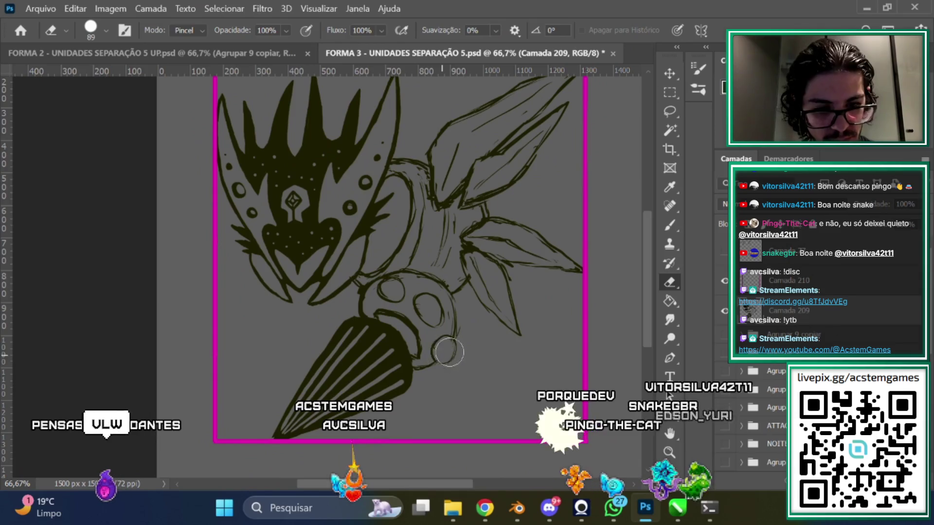
key(b)
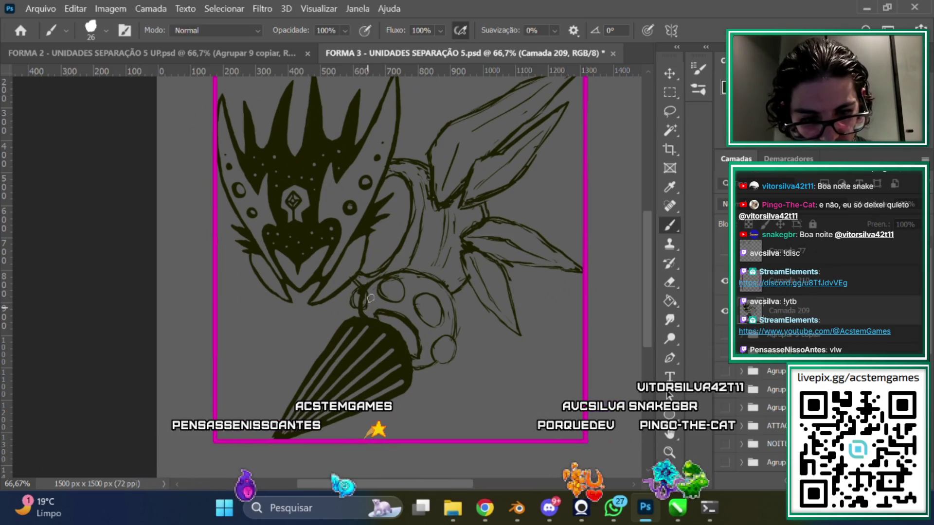
key(e)
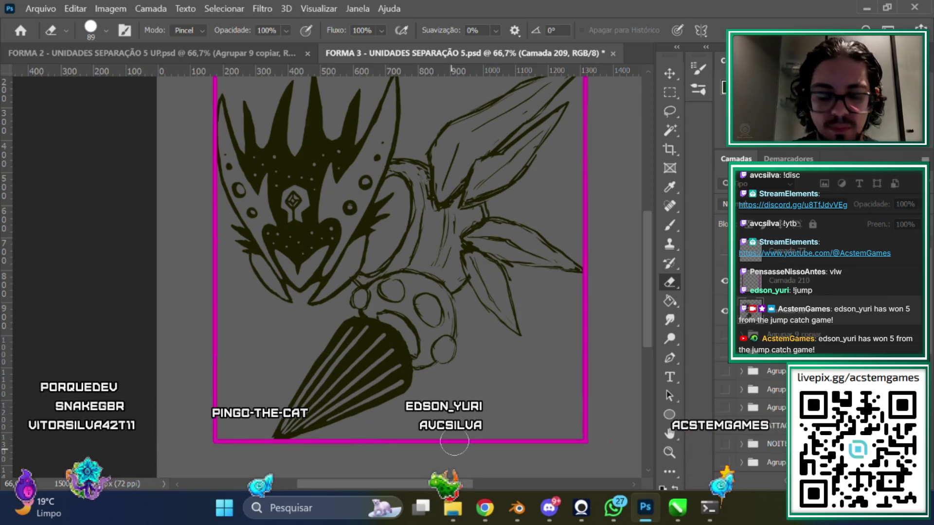
Magnify the view and erase stray lines around the round connector segments
key(ctrl+plus)
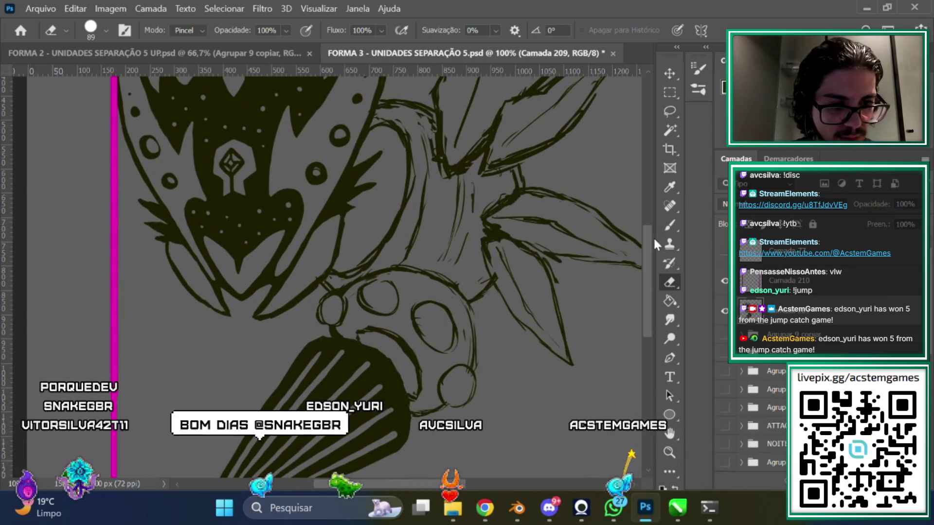
key(b)
key(ctrl+plus)
key(ctrl+minus)
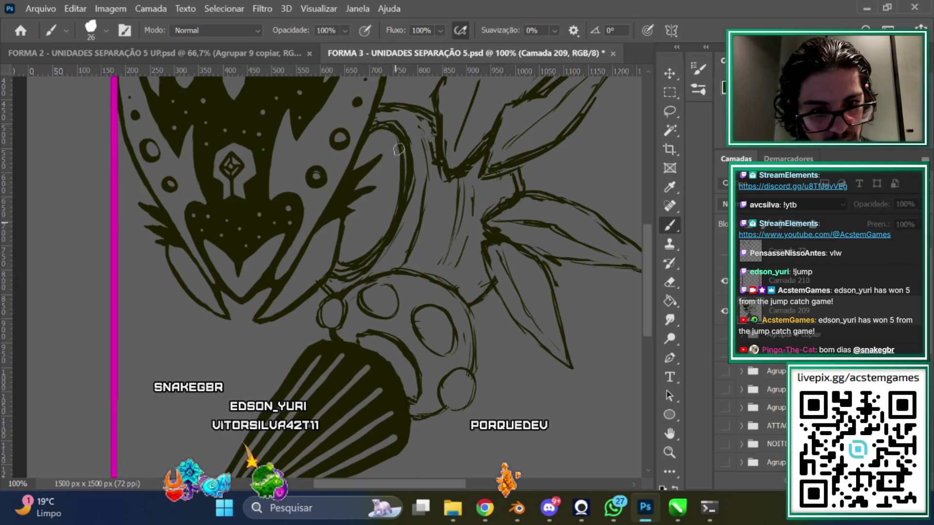
click(670, 283)
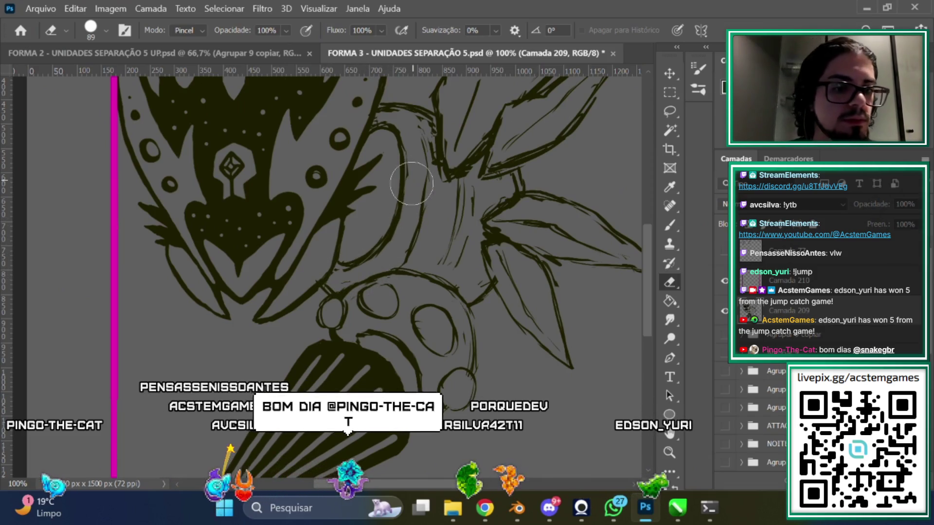
scroll(414, 167, up, 2)
Ink a darker line down the neck and tidy it with the eraser
key(b)
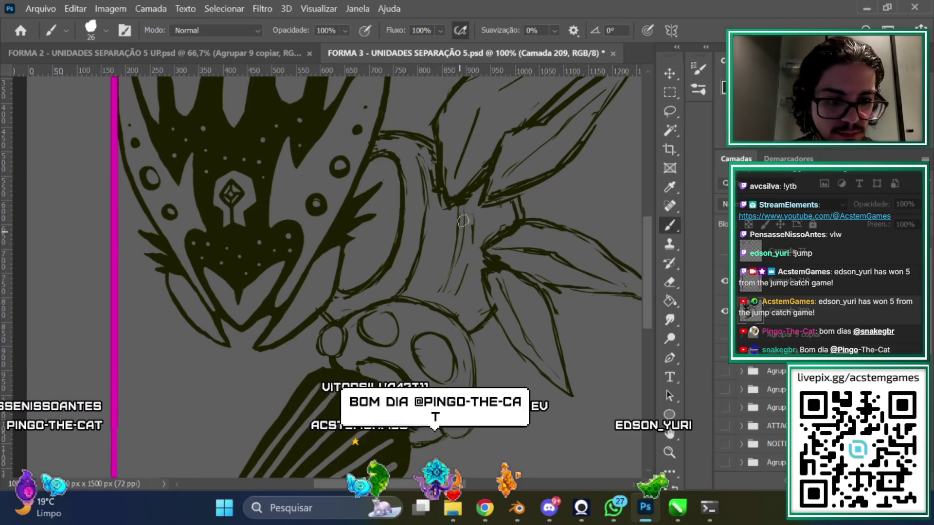
drag(427, 217, 420, 277)
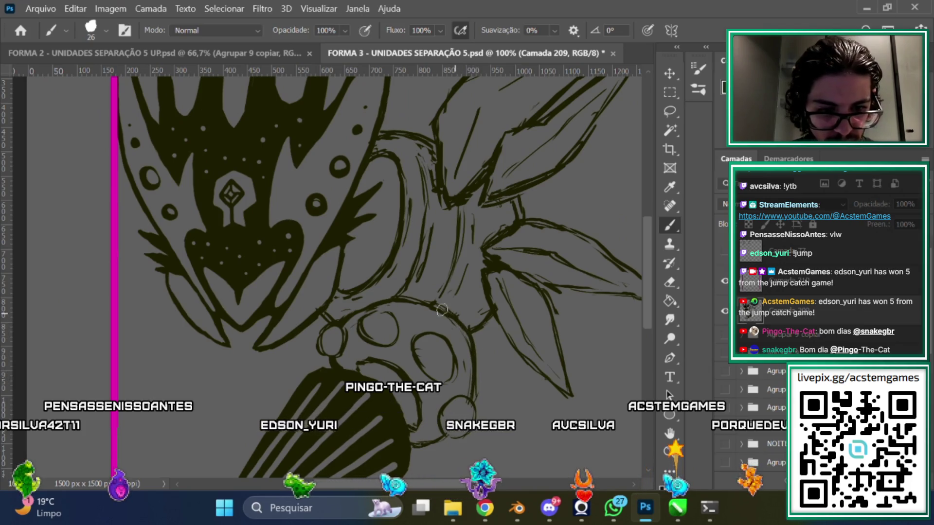
scroll(356, 310, down, 3)
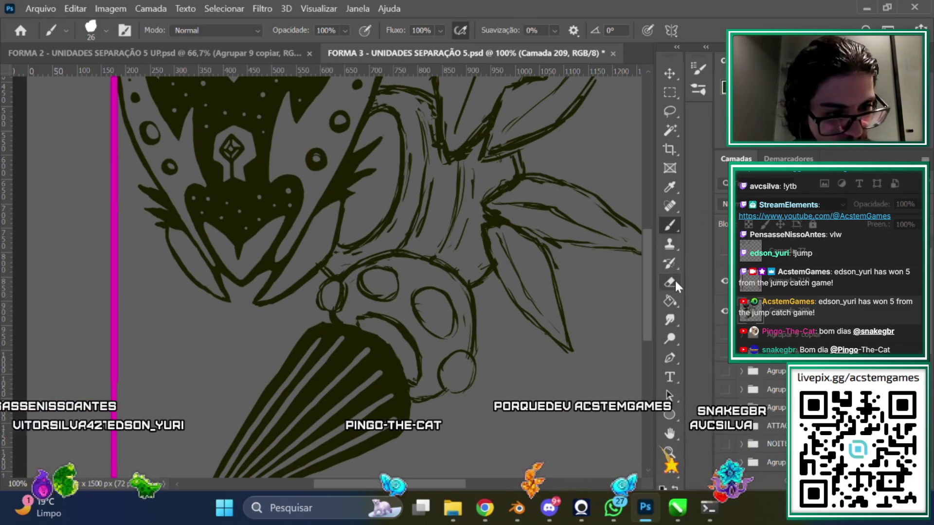
key(e)
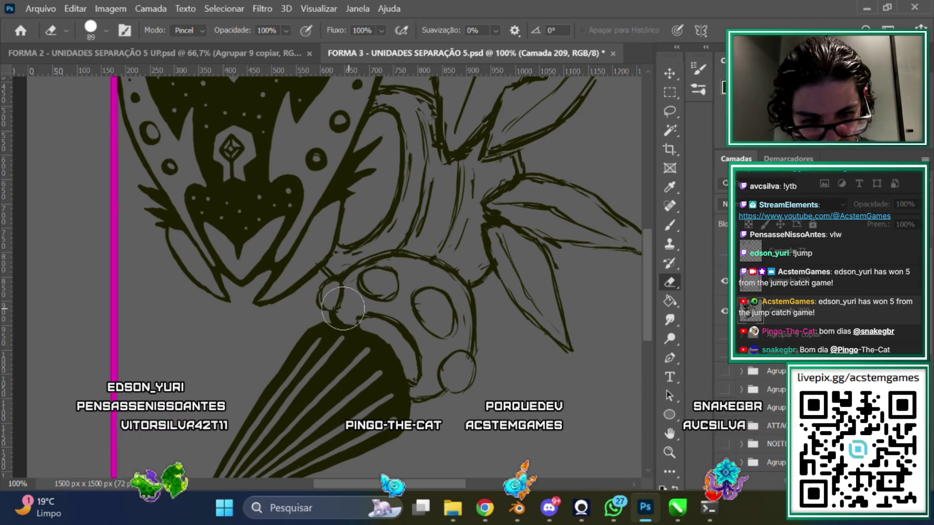
scroll(651, 257, down, 3)
key(b)
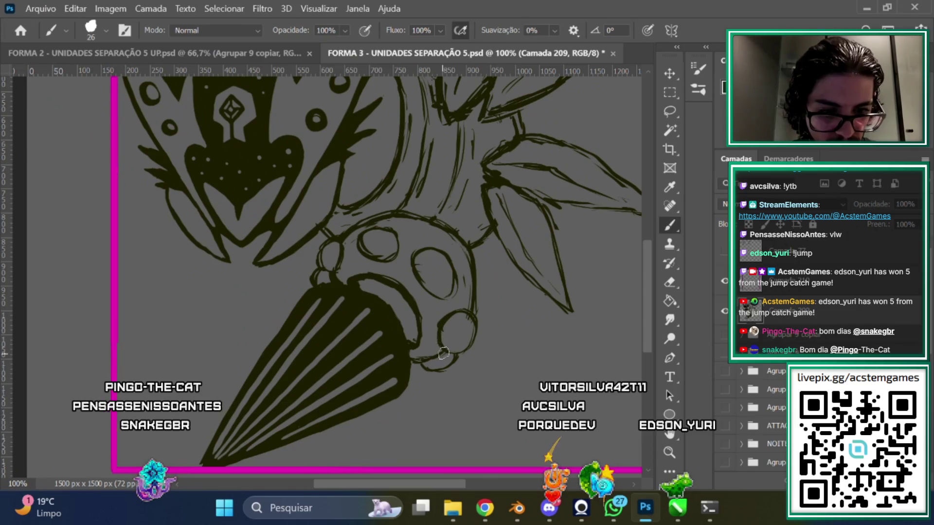
scroll(608, 282, down, 2)
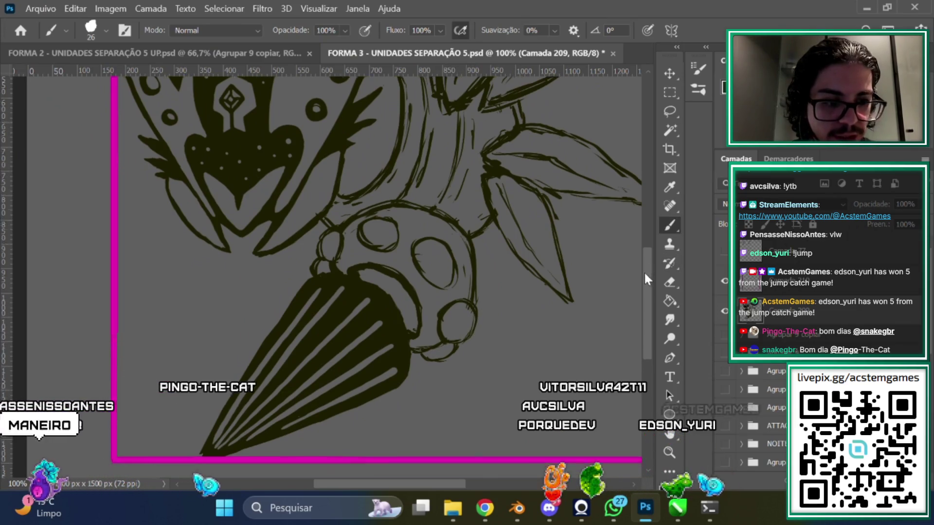
Erase and redraw the strokes where the spiky leaves meet the neck, then zoom out to check
click(669, 282)
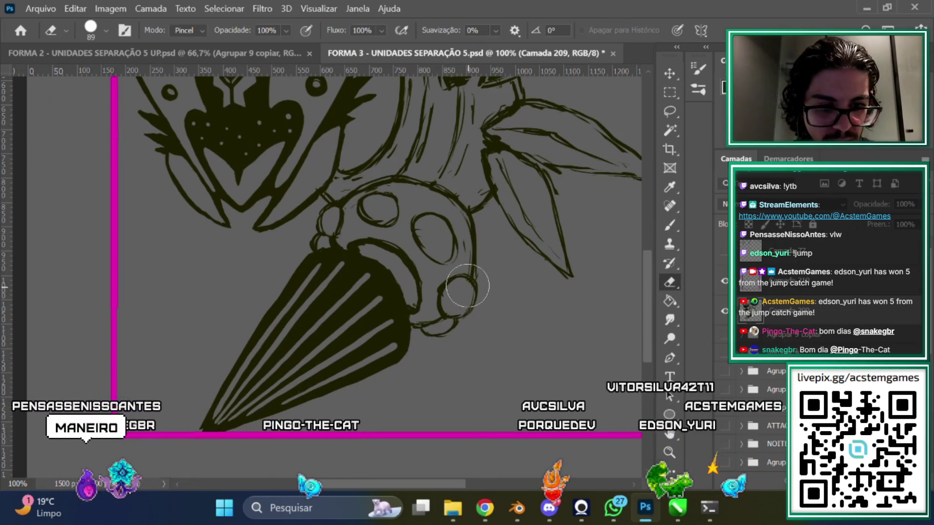
scroll(536, 235, up, 2)
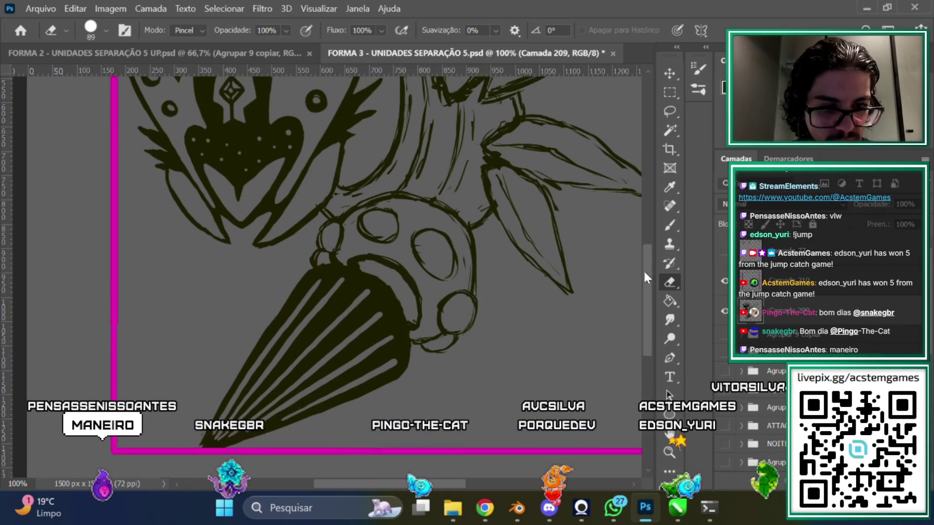
scroll(353, 273, up, 2)
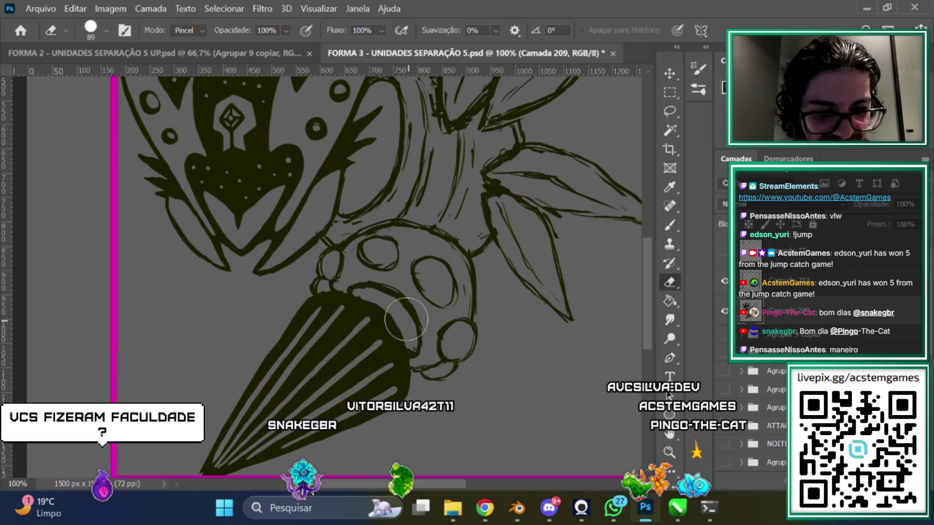
scroll(643, 257, up, 2)
click(669, 225)
scroll(647, 256, up, 2)
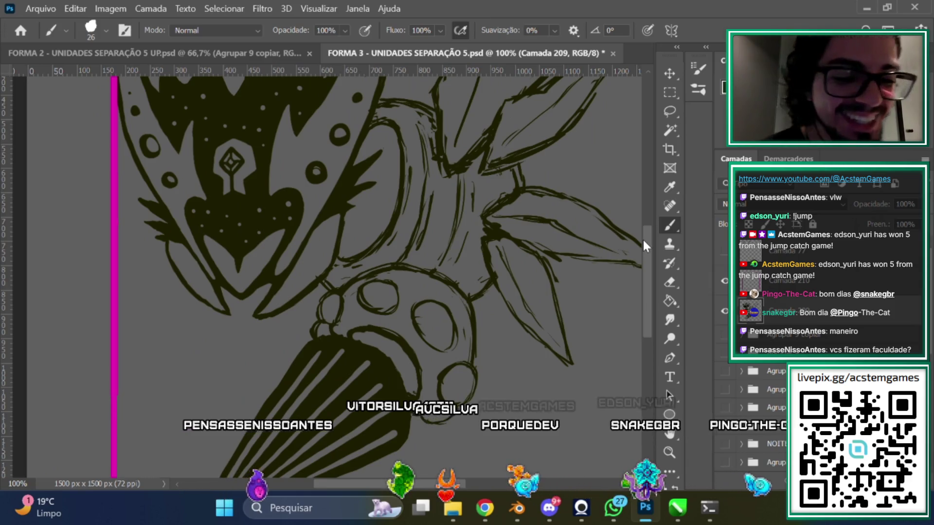
scroll(641, 262, up, 3)
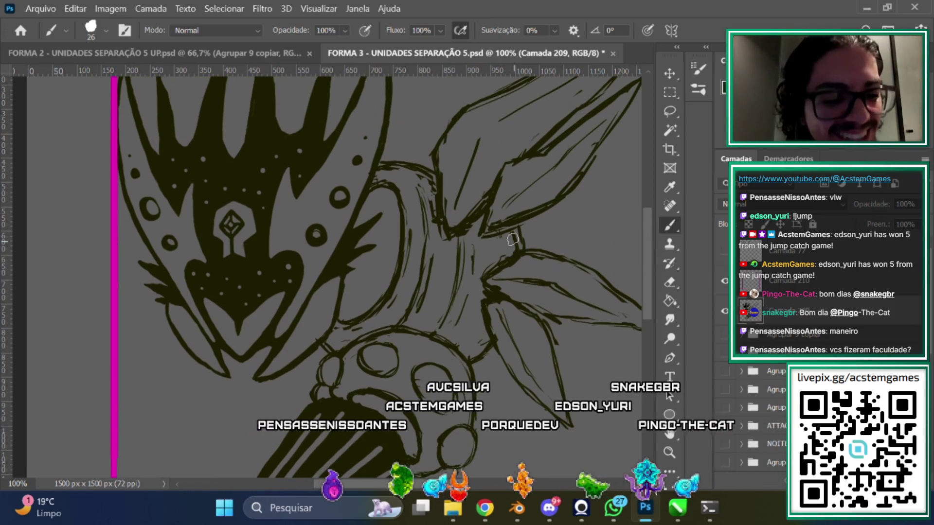
click(670, 283)
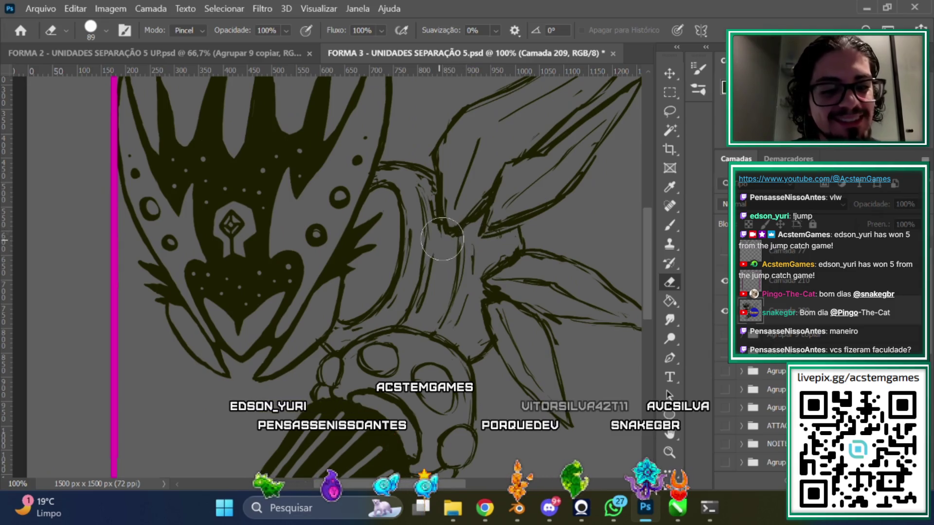
scroll(648, 253, up, 2)
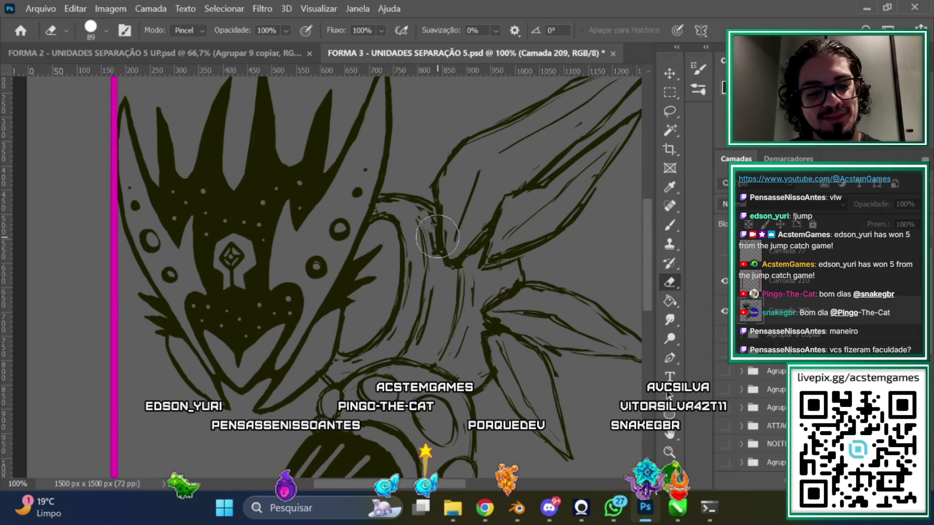
key(ctrl+minus)
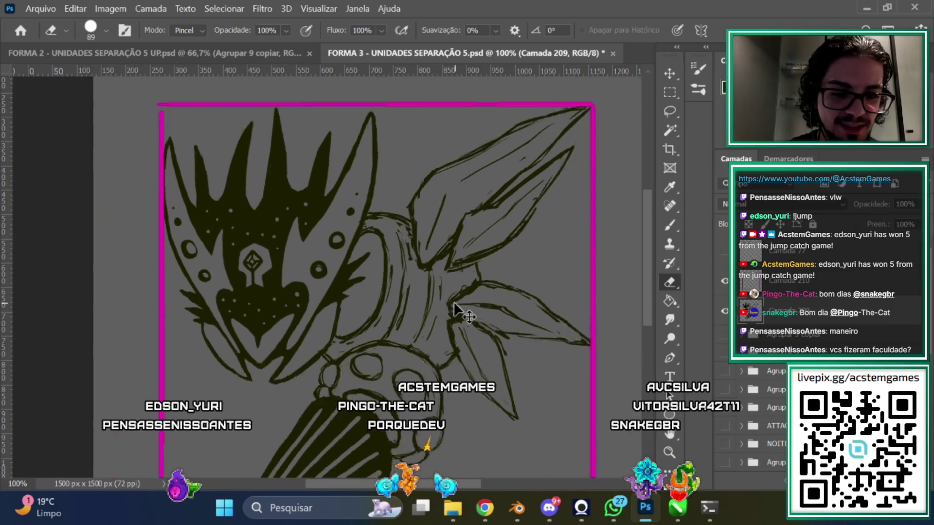
Ink over the right-side leaves and connector rings with the size-26 brush
key(ctrl+minus)
key(ctrl+plus)
key(ctrl+plus)
scroll(641, 263, up, 4)
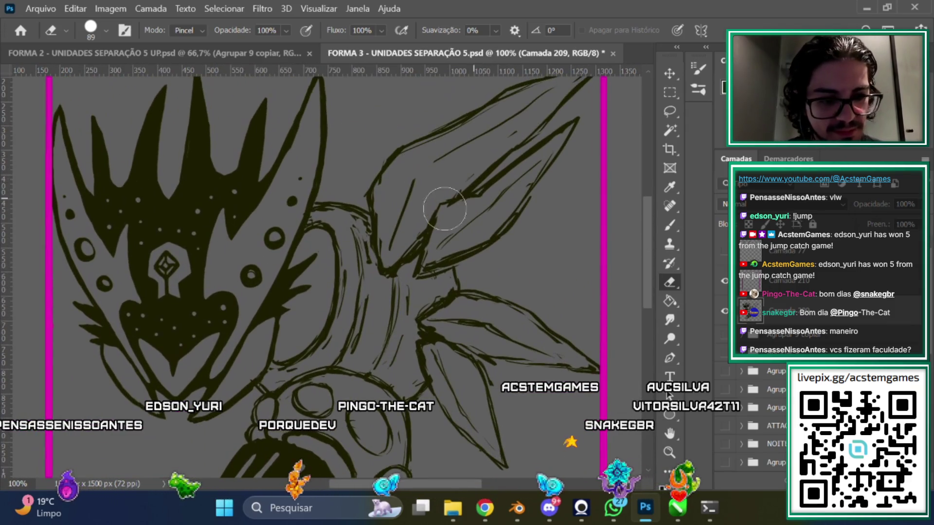
click(669, 227)
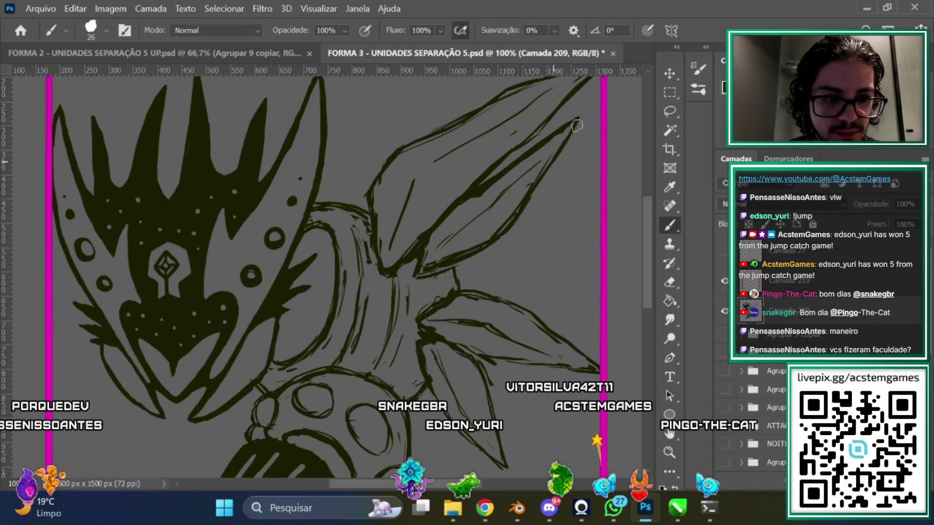
scroll(600, 319, down, 2)
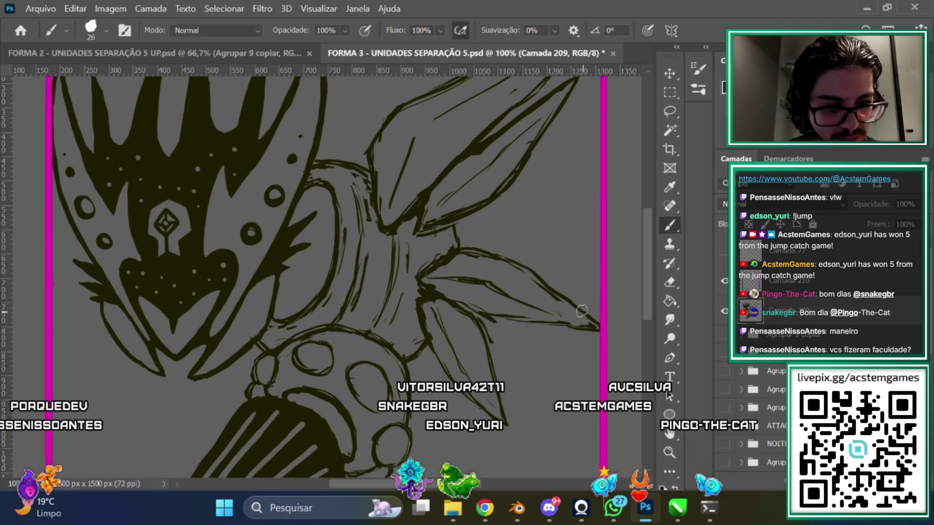
scroll(470, 444, right, 2)
scroll(486, 389, right, 2)
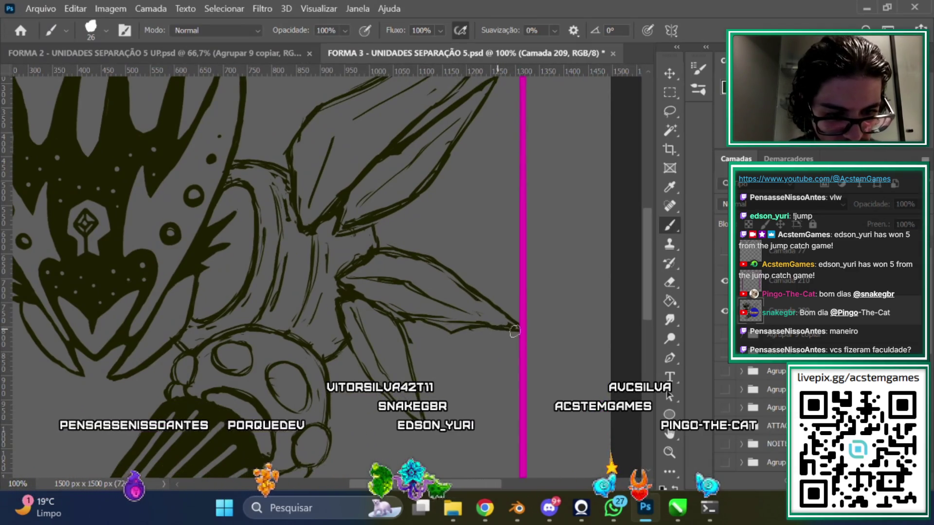
scroll(567, 283, down, 3)
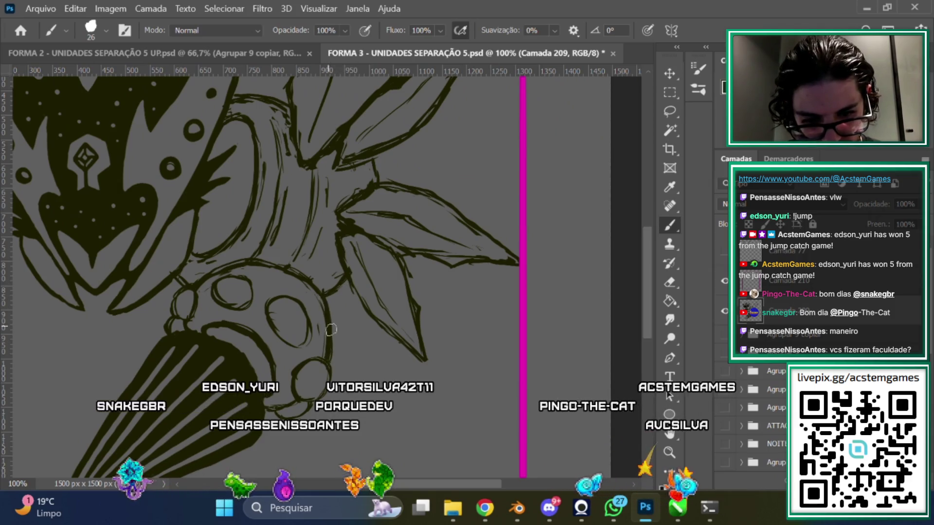
scroll(444, 368, left, 3)
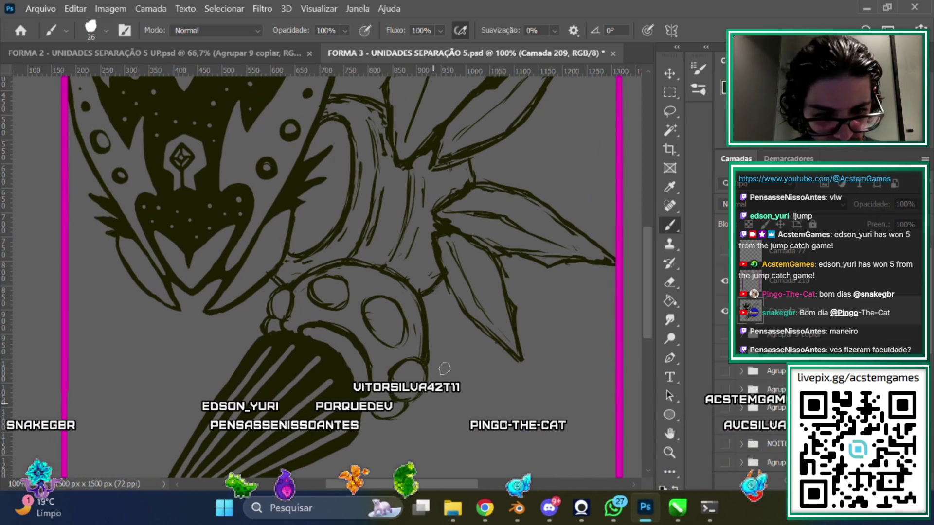
Erase overshoots around the bead segments and touch up their outlines
key(e)
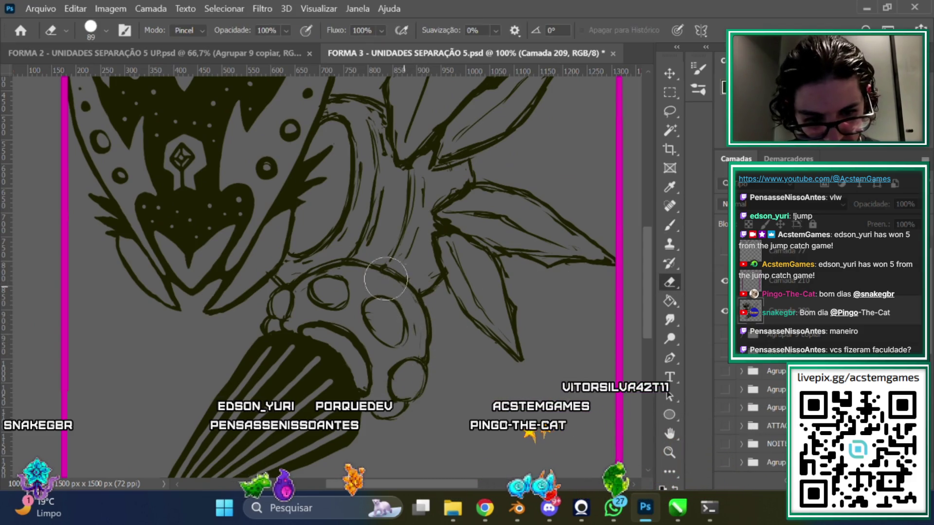
click(670, 225)
scroll(646, 261, down, 2)
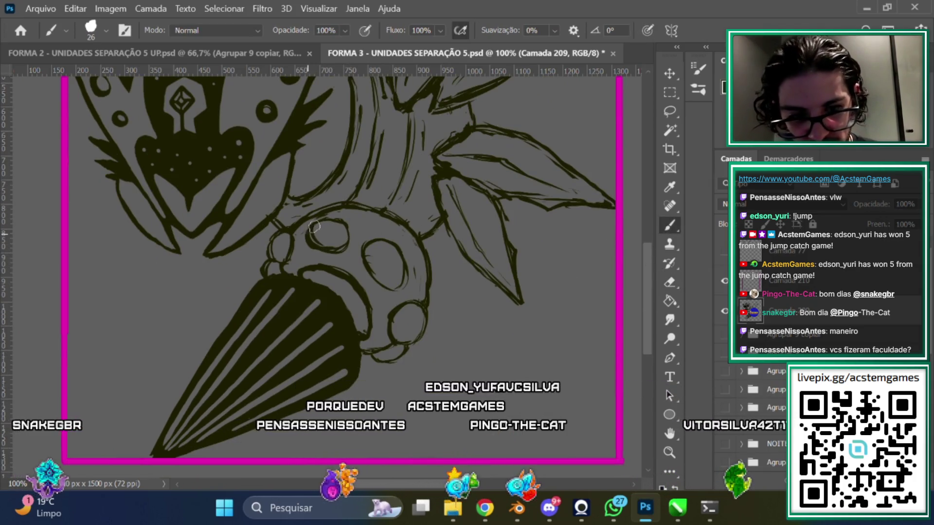
scroll(495, 280, up, 1)
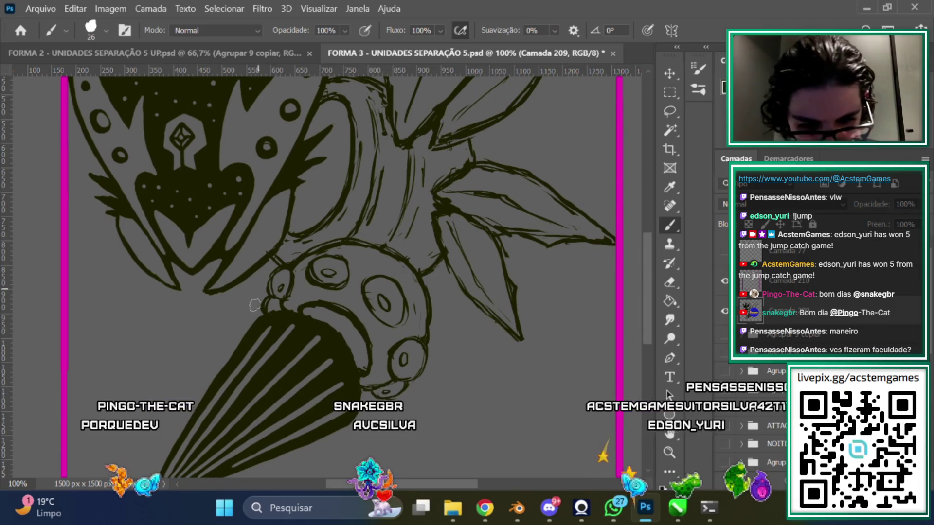
scroll(236, 378, down, 3)
Zoom to 200% and thicken the upper rim of the striped tail
scroll(235, 378, up, 3)
key(ctrl+plus)
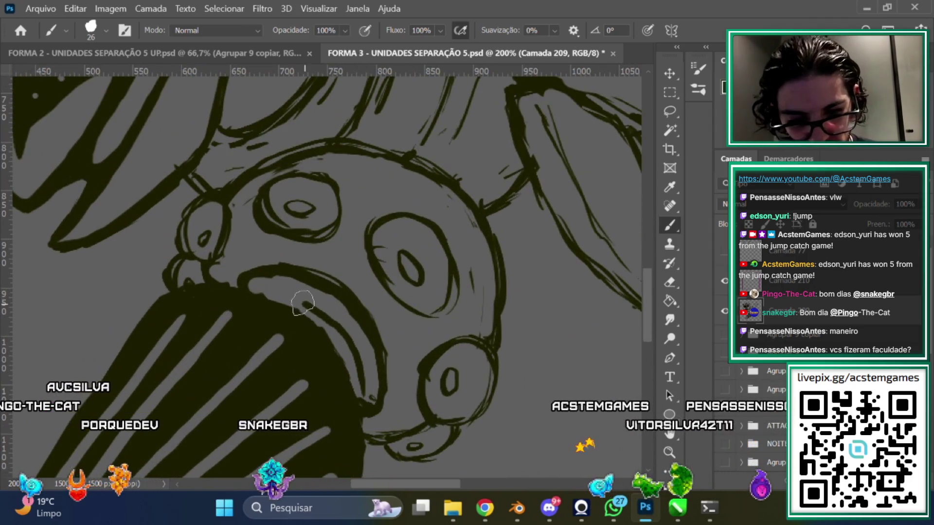
drag(257, 285, 309, 295)
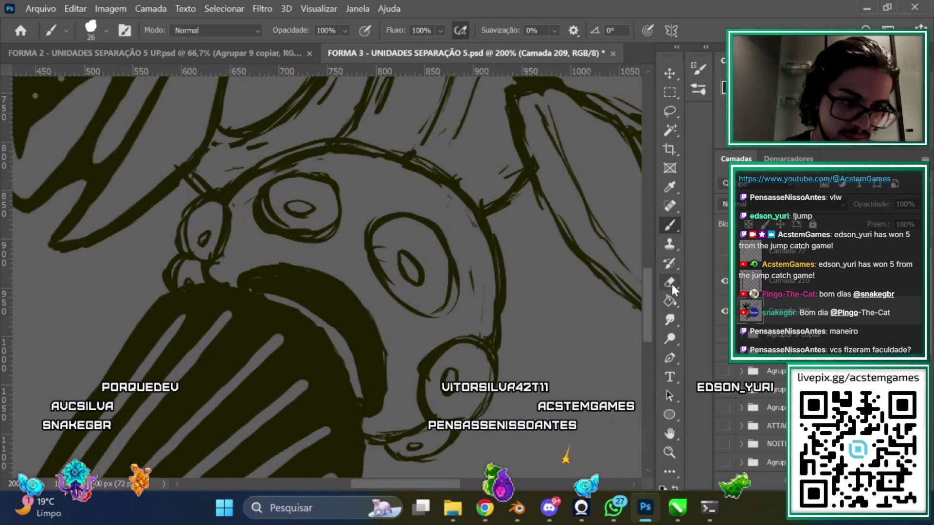
Set the Eraser to 20 px and clear stray strokes around the connector rings
click(670, 282)
right_click(435, 204)
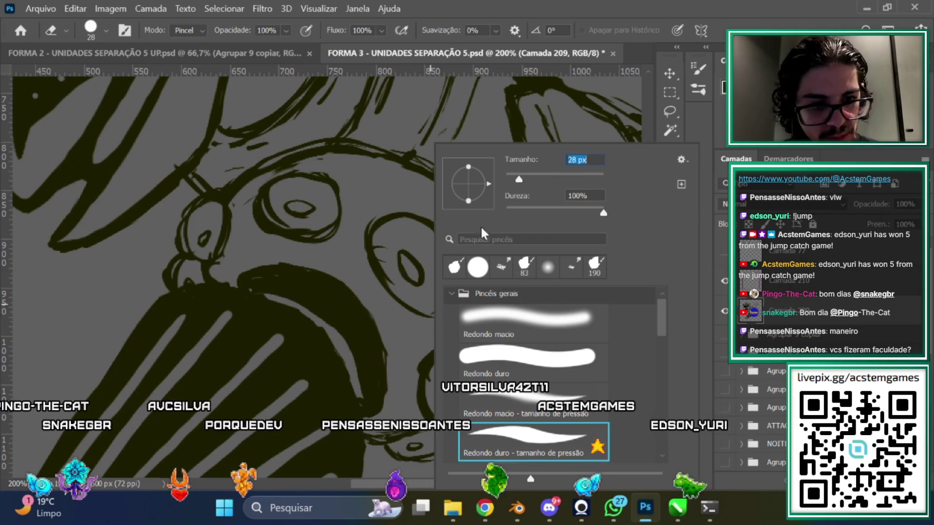
key(Return)
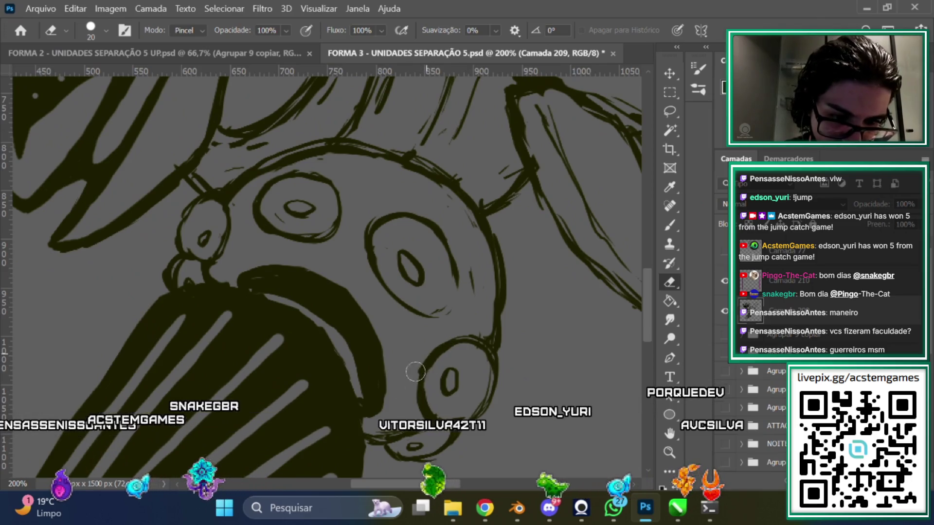
scroll(394, 271, down, 2)
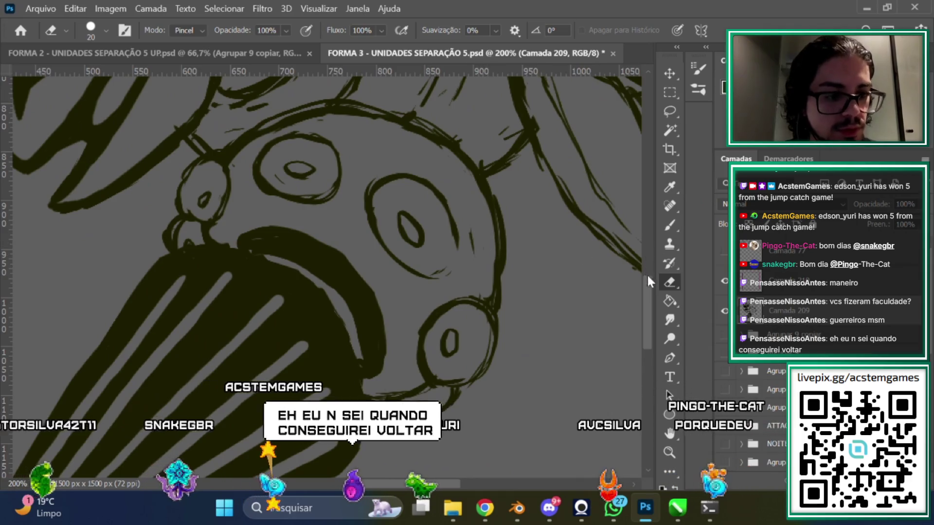
Erase the stray overlapping sketch strokes around the upper spiky leaf at 200% zoom
scroll(506, 253, down, 2)
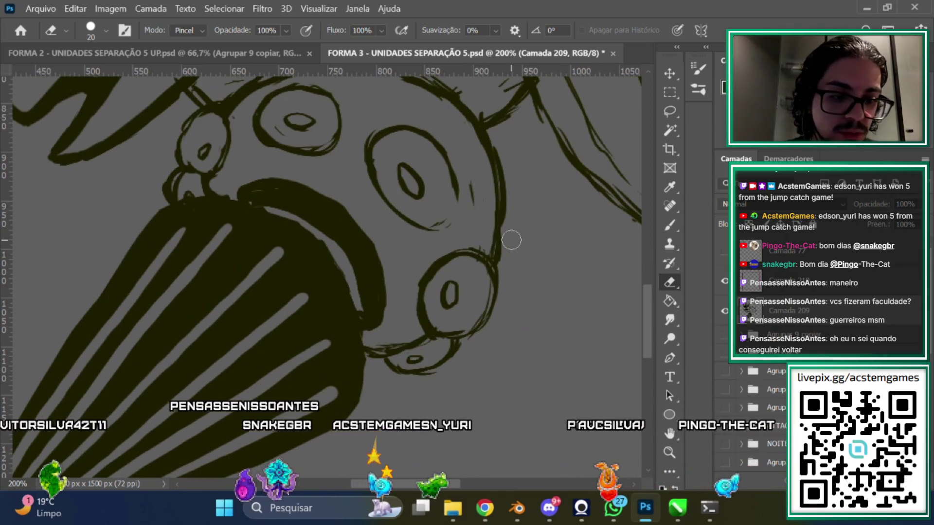
scroll(511, 239, up, 3)
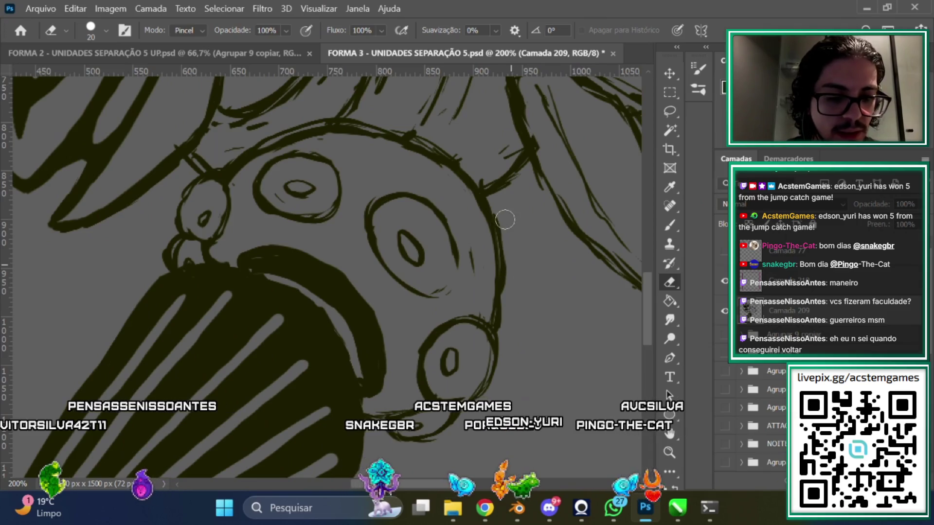
scroll(528, 198, up, 2)
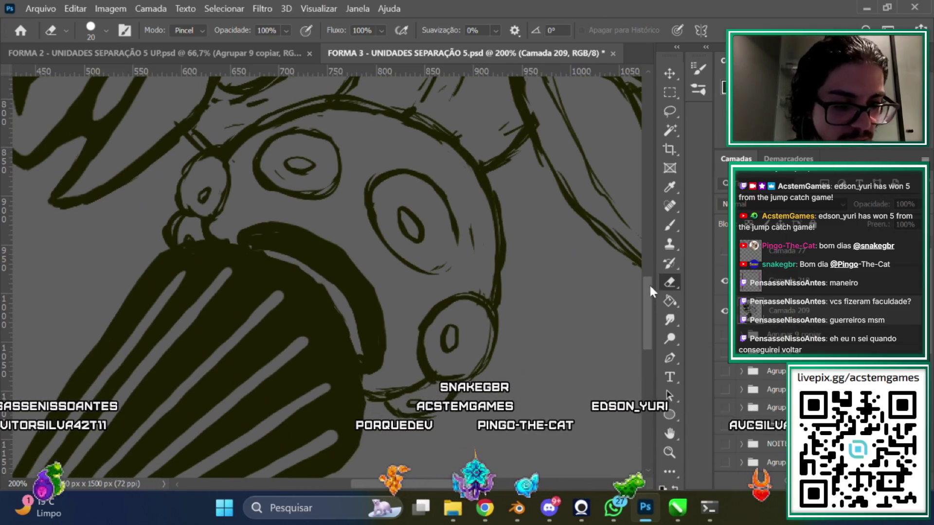
key(b)
scroll(529, 198, up, 2)
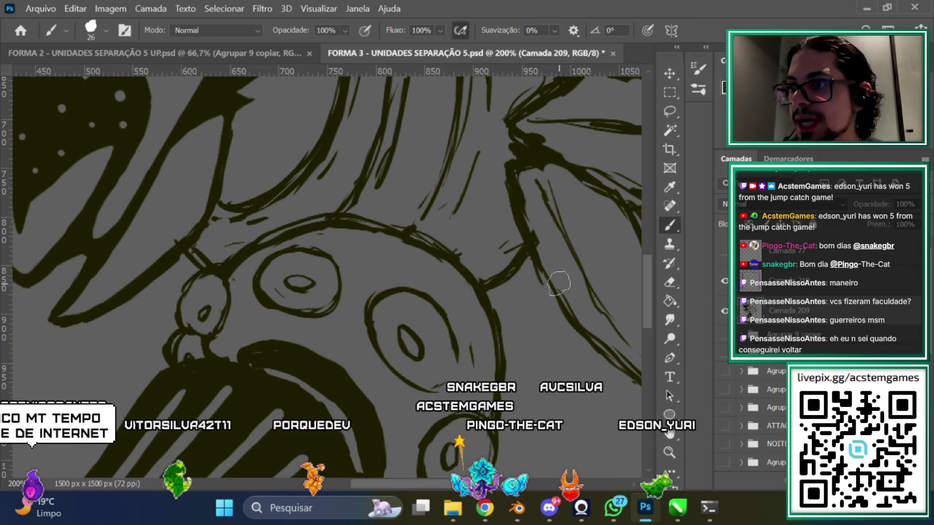
scroll(402, 487, down, 1)
scroll(403, 486, up, 1)
scroll(402, 486, right, 3)
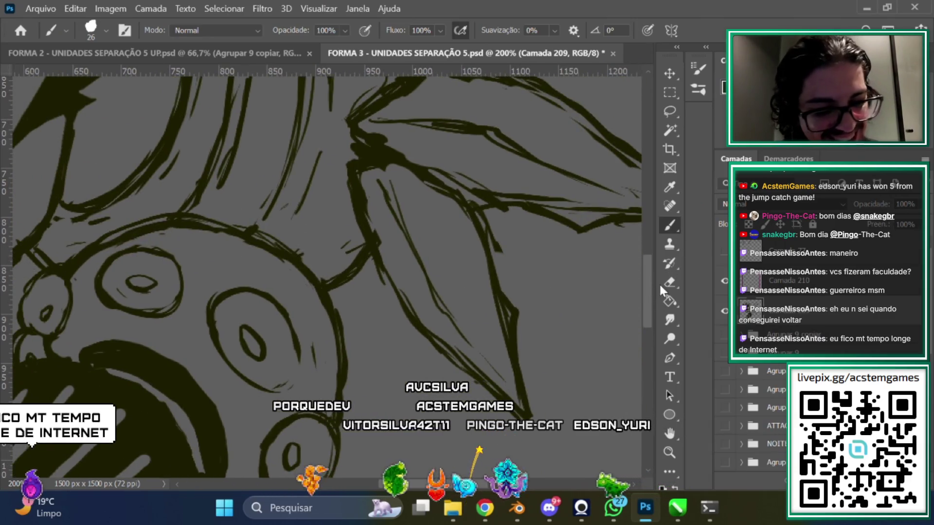
click(662, 282)
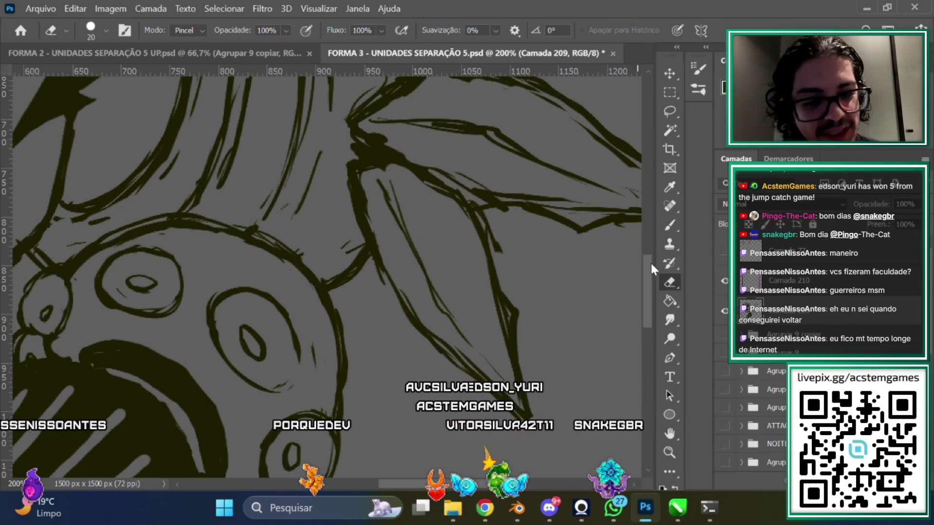
scroll(647, 263, up, 3)
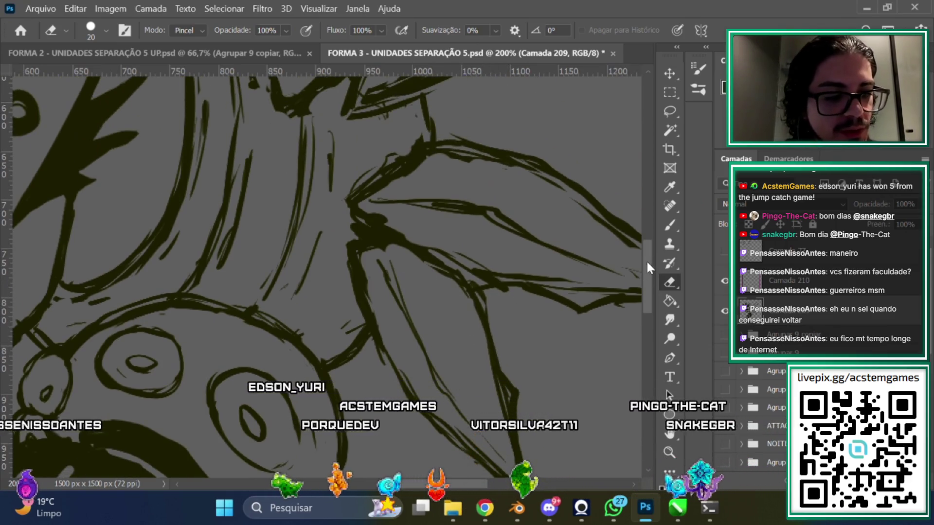
scroll(646, 260, up, 2)
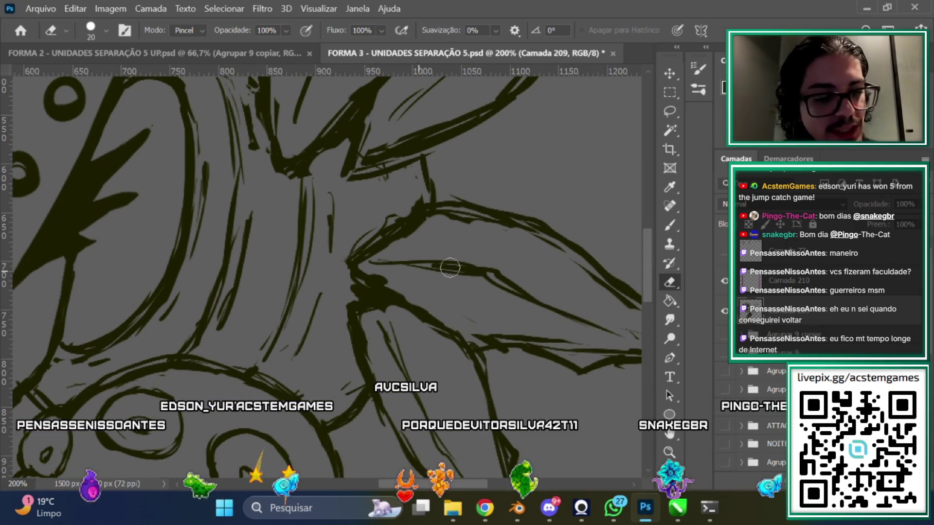
scroll(417, 198, up, 3)
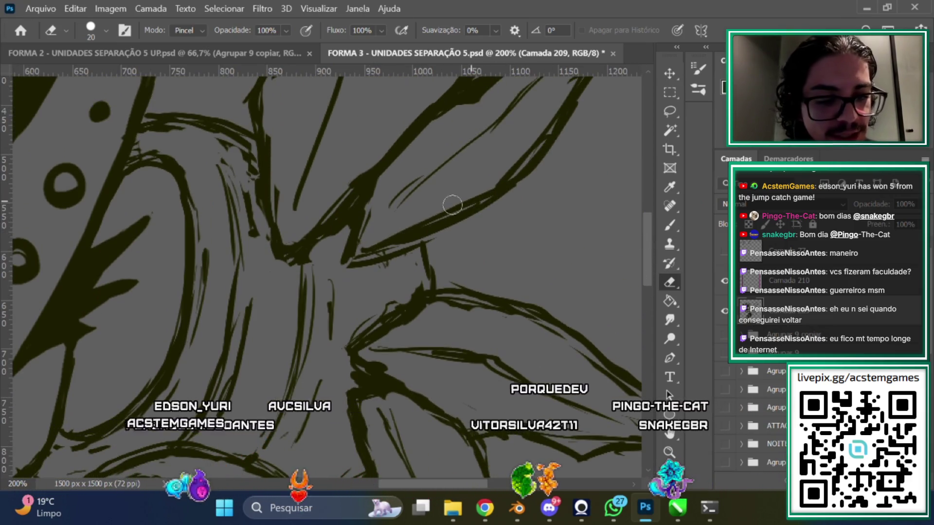
scroll(559, 229, up, 2)
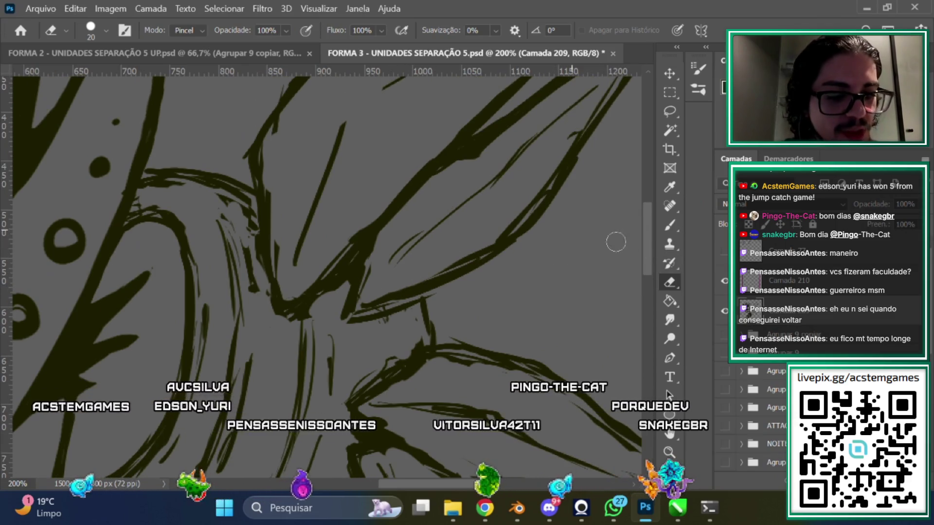
scroll(535, 238, up, 1)
scroll(478, 245, up, 2)
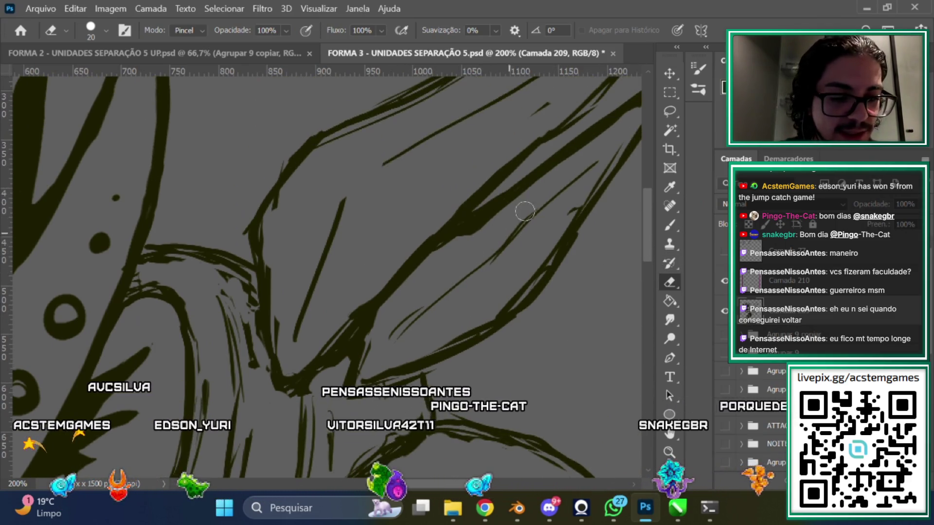
scroll(587, 217, up, 1)
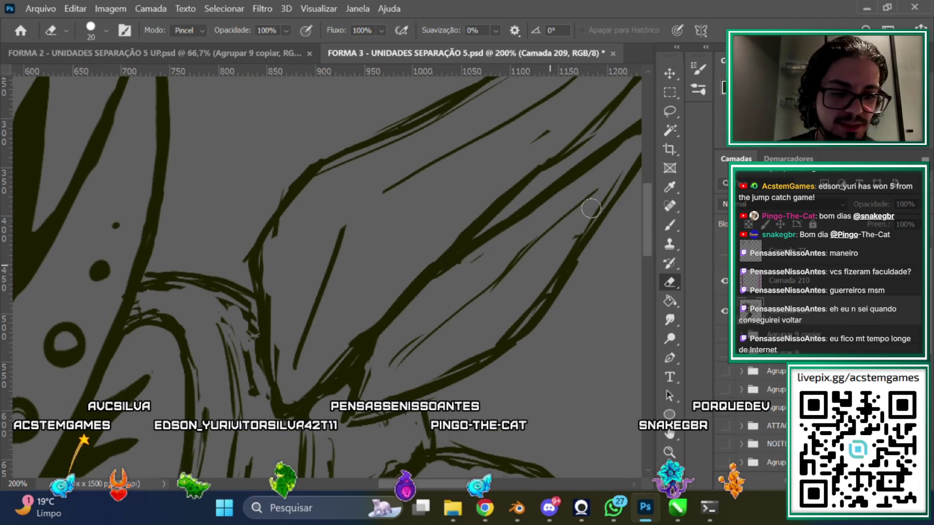
scroll(577, 276, down, 3)
scroll(576, 276, down, 2)
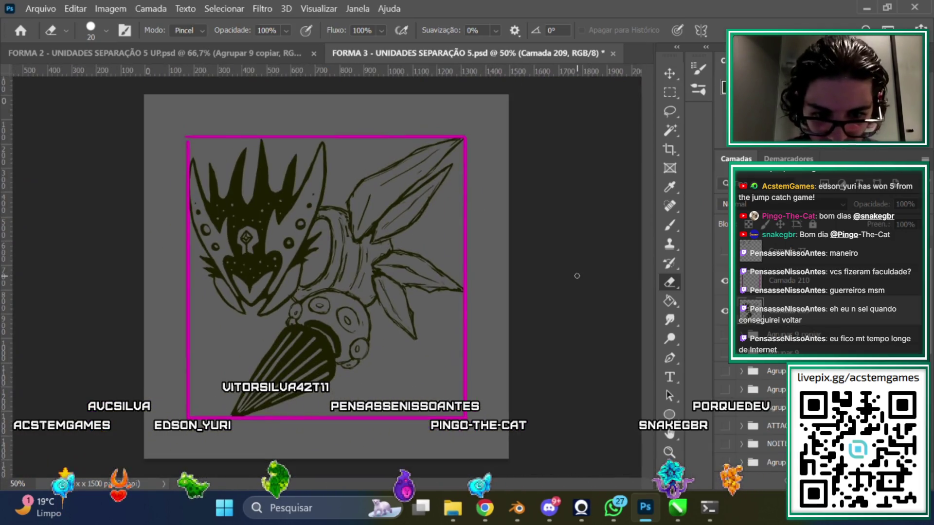
scroll(576, 276, up, 1)
scroll(577, 276, up, 3)
scroll(648, 250, up, 4)
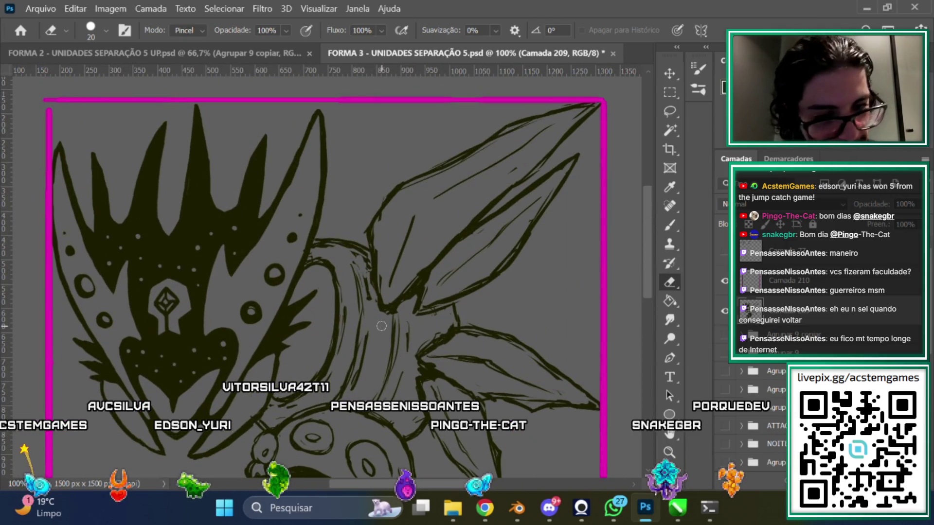
Touch up the leaf outline, then zoom out and back in to check the drawing
click(668, 228)
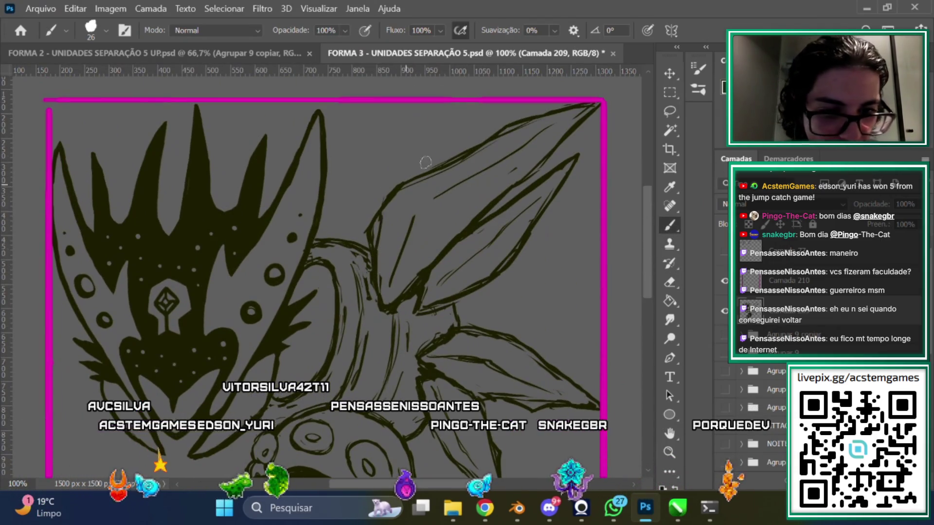
click(665, 281)
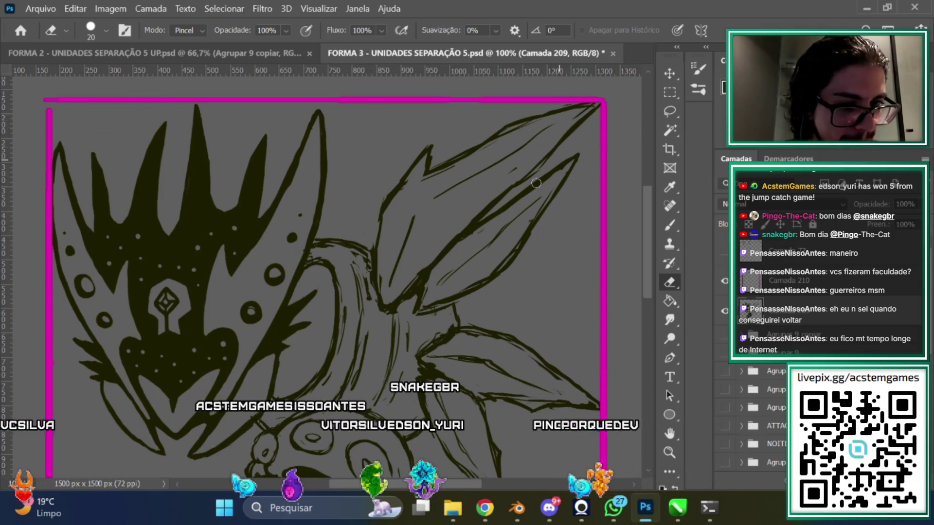
key(ctrl+minus)
key(ctrl+minus)
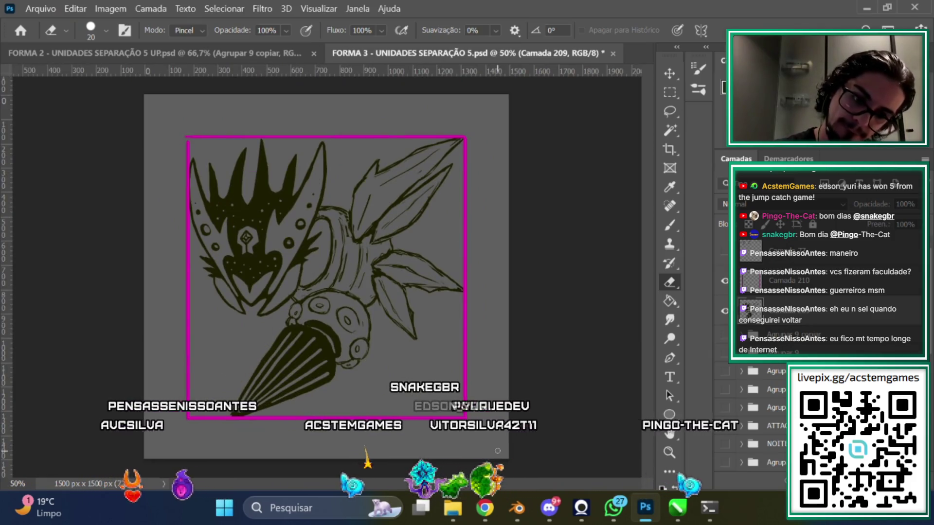
key(ctrl+plus)
key(ctrl+plus)
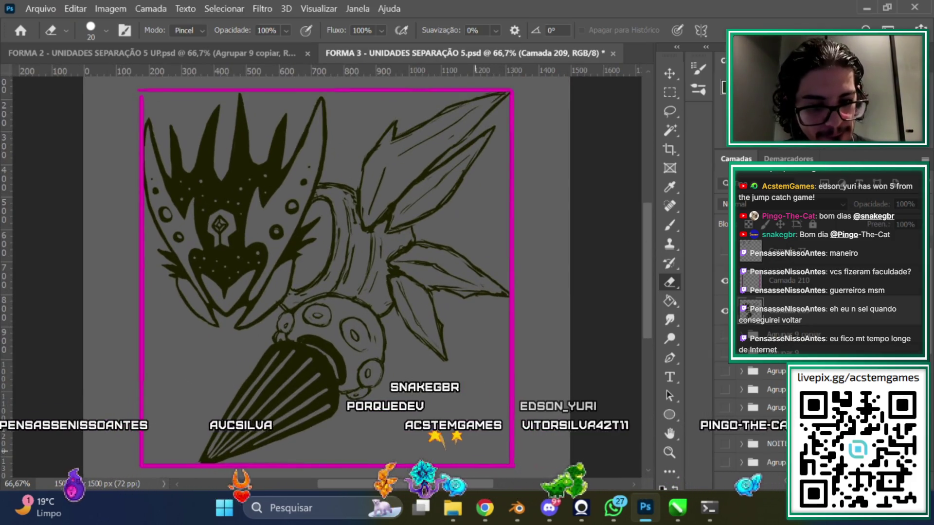
key(ctrl+minus)
key(ctrl+plus)
scroll(643, 247, up, 3)
key(b)
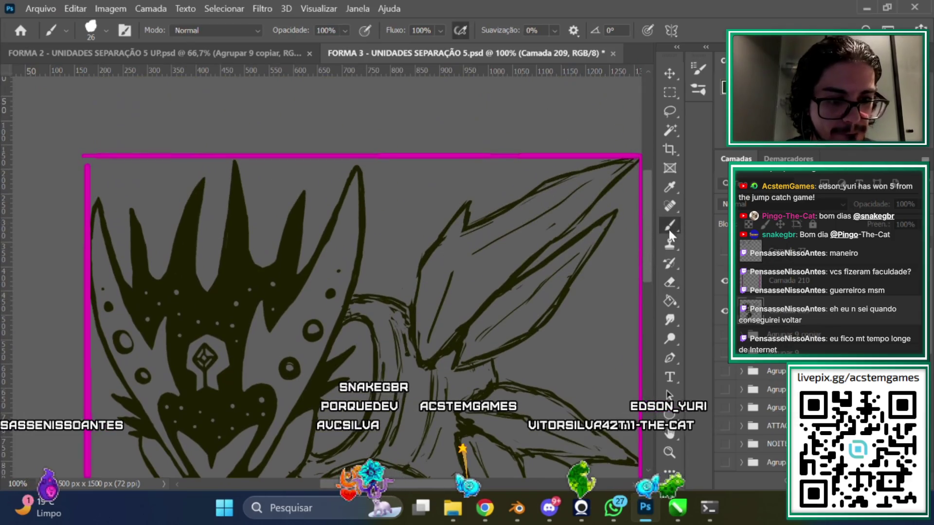
scroll(647, 234, down, 1)
click(669, 111)
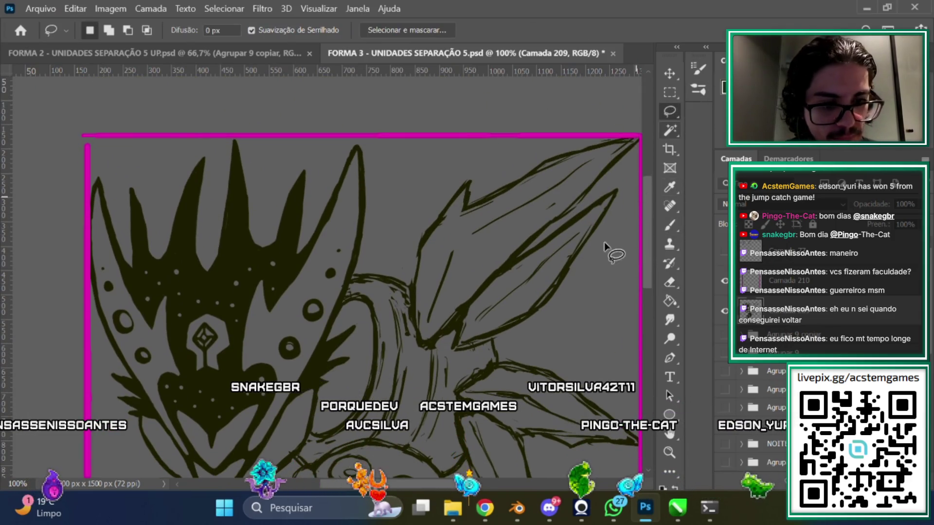
Lasso the upper leaf and skew its corners slightly so the tip fits the top-right corner
scroll(509, 301, right, 2)
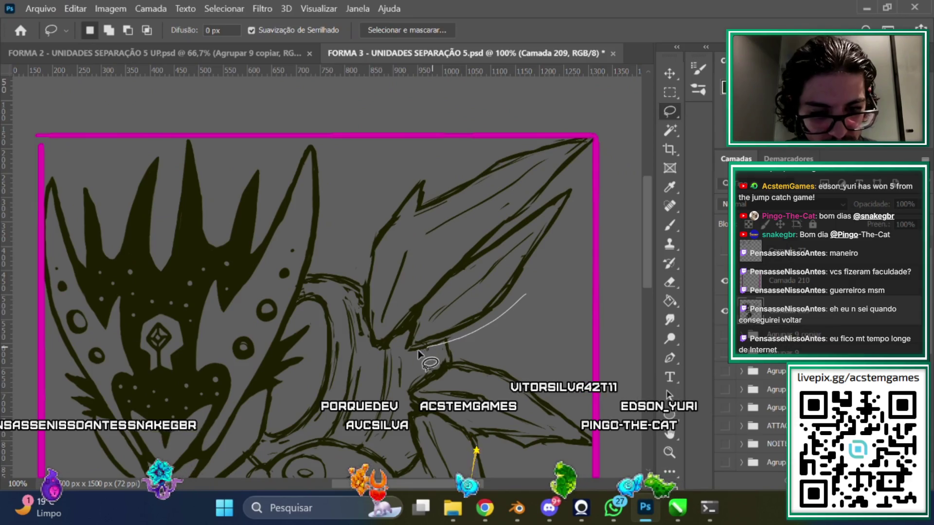
drag(420, 349, 390, 345)
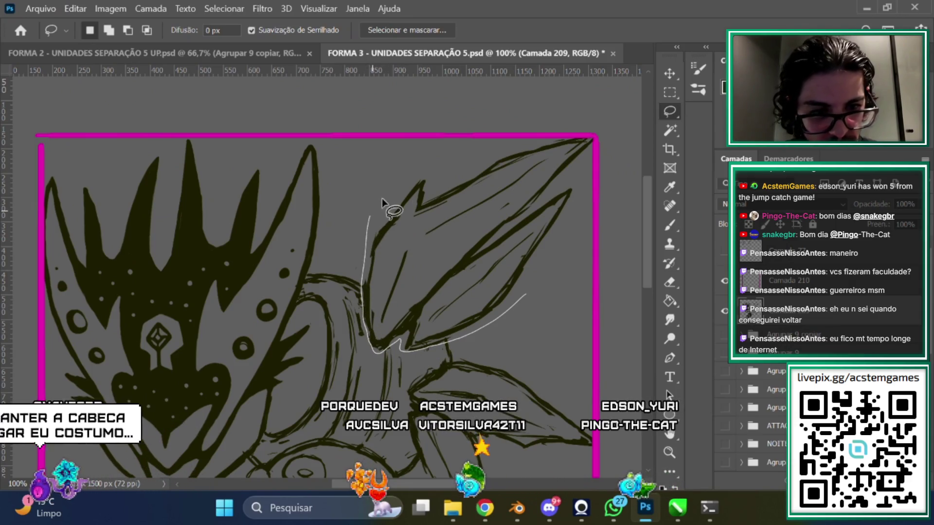
drag(605, 118, 481, 340)
key(ctrl+t)
drag(374, 360, 367, 349)
drag(620, 112, 626, 112)
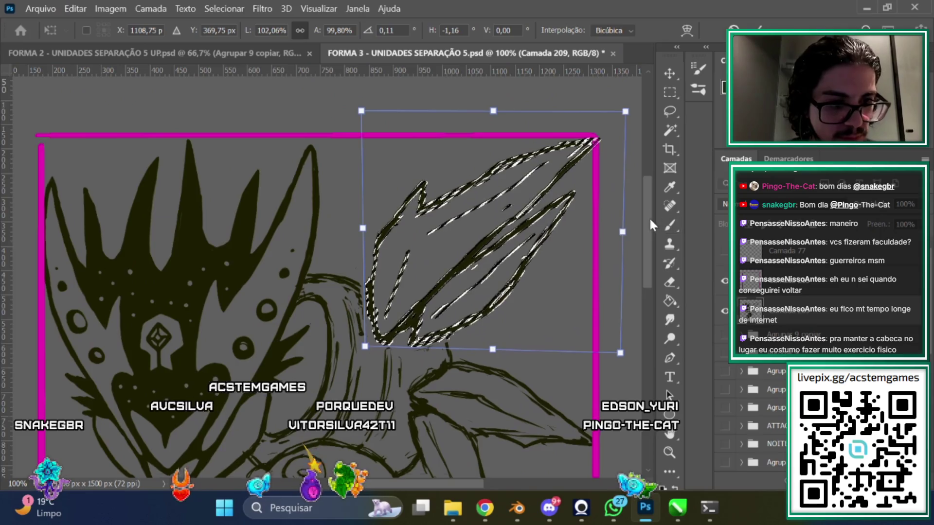
scroll(649, 216, up, 3)
click(668, 135)
Zoom out and back to 100% to compare the reshaped leaf with the whole drawing
scroll(637, 214, down, 4)
key(ctrl+minus)
key(ctrl+minus)
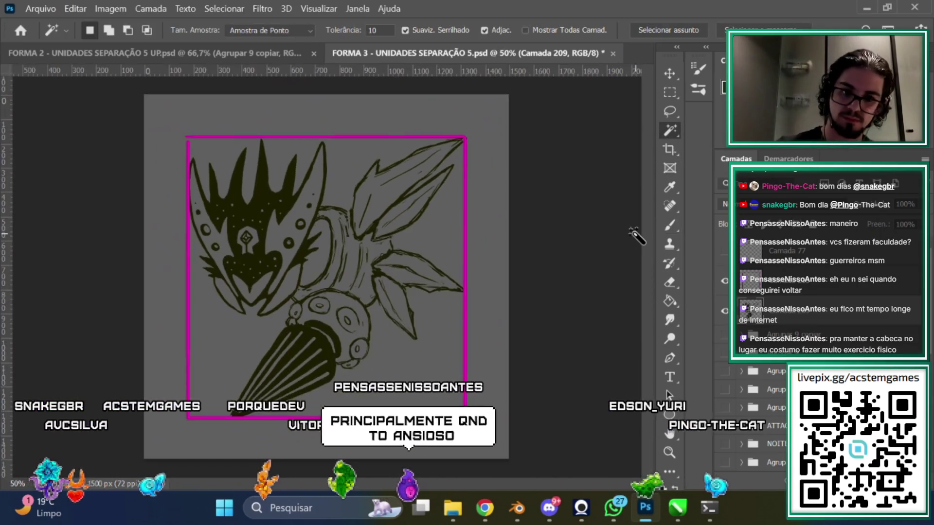
key(ctrl+plus)
scroll(647, 243, up, 2)
key(ctrl+plus)
key(b)
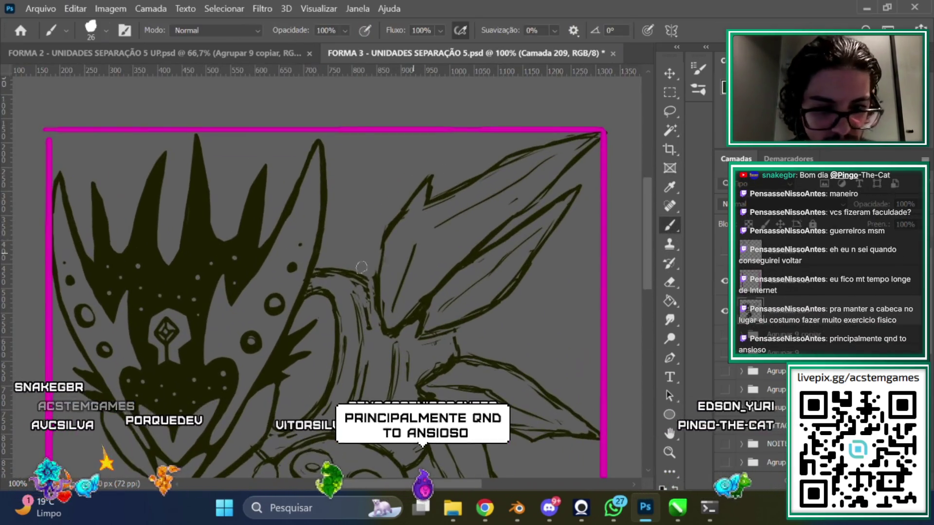
key(ctrl+minus)
key(ctrl+plus)
click(670, 110)
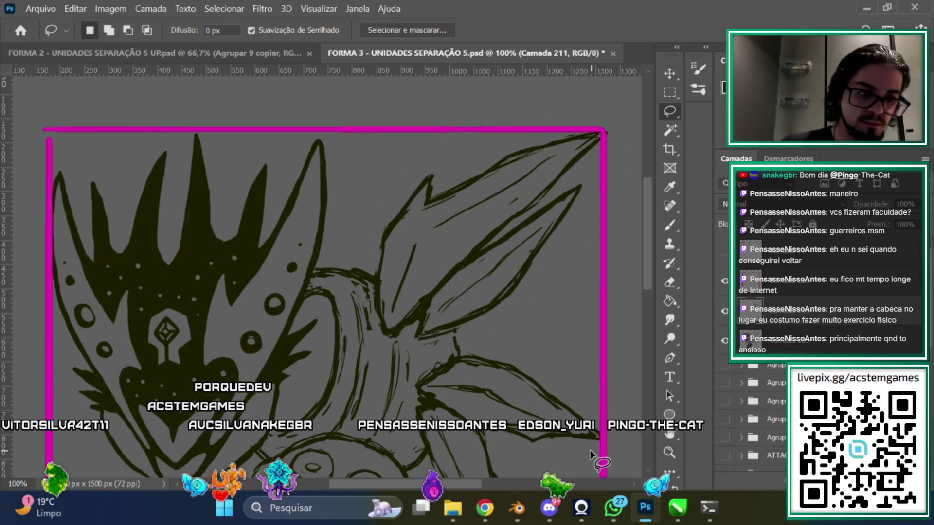
Duplicate the selected leaf onto its own layer, rotate it counterclockwise over the head and make it fainter
key(ctrl+j)
key(ctrl+t)
drag(633, 138, 566, 81)
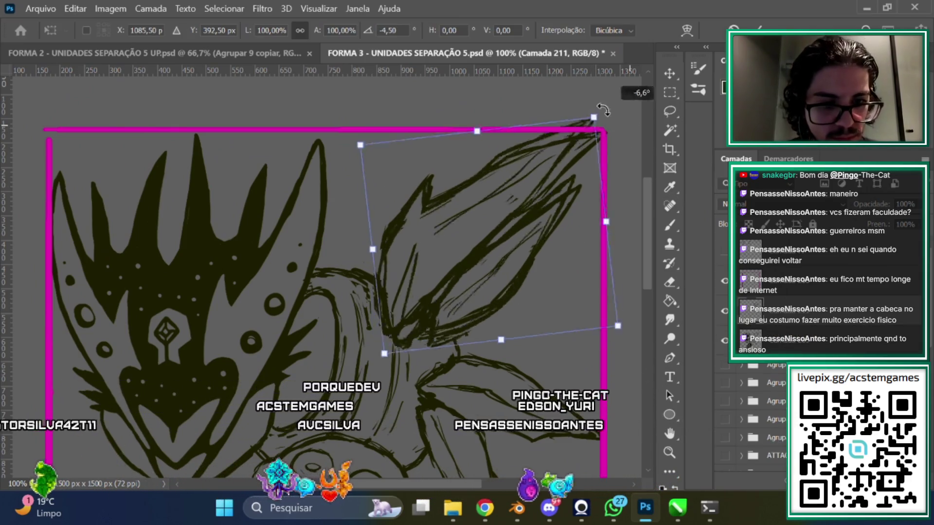
mouse_move(474, 314)
mouse_down()
mouse_move(326, 267)
mouse_move(342, 292)
mouse_up()
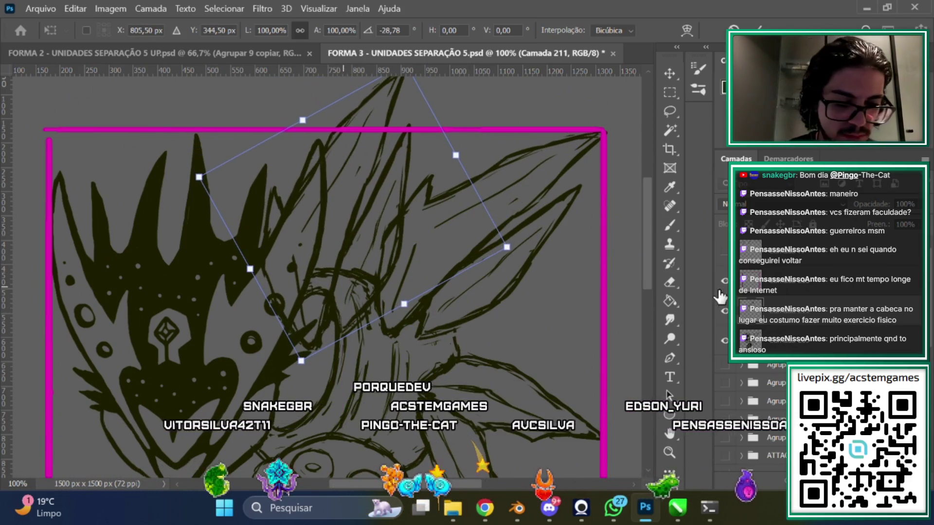
key(ctrl+minus)
drag(903, 229, 881, 223)
key(Return)
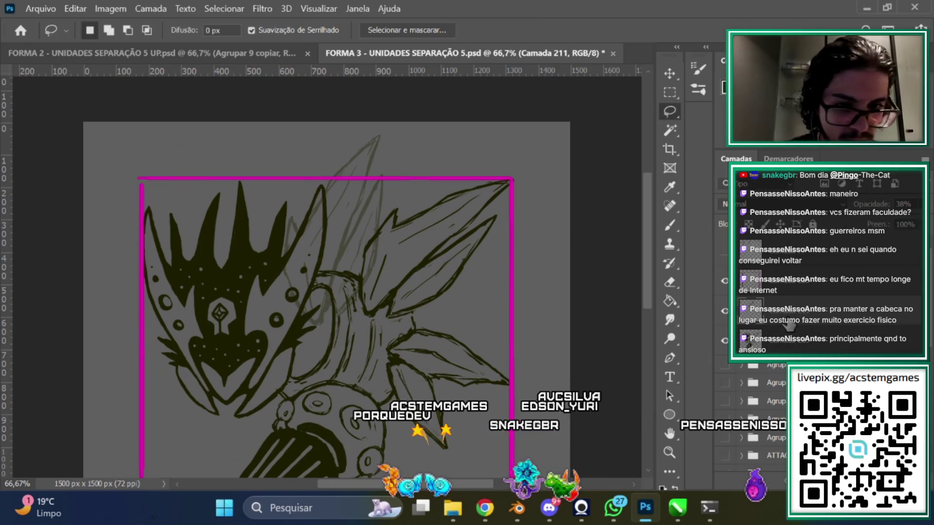
Reshape the faint leaf sketch by squashing its top down, widening it leftward and slanting the top edge
key(ctrl+minus)
key(ctrl+plus)
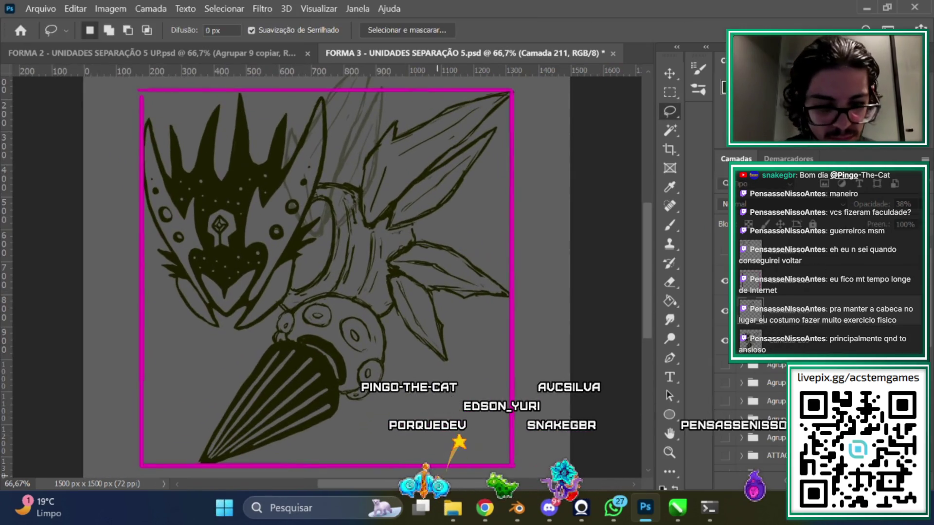
scroll(641, 247, up, 2)
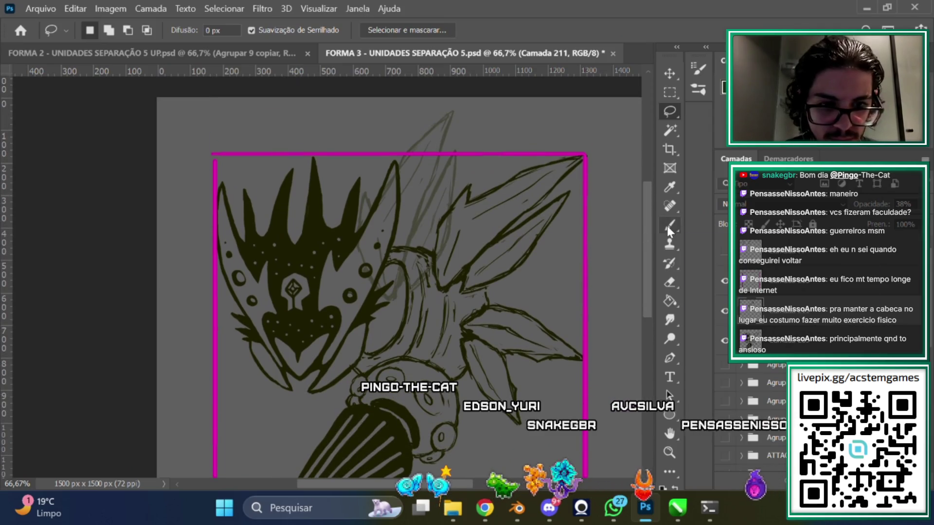
key(ctrl+t)
drag(405, 110, 402, 128)
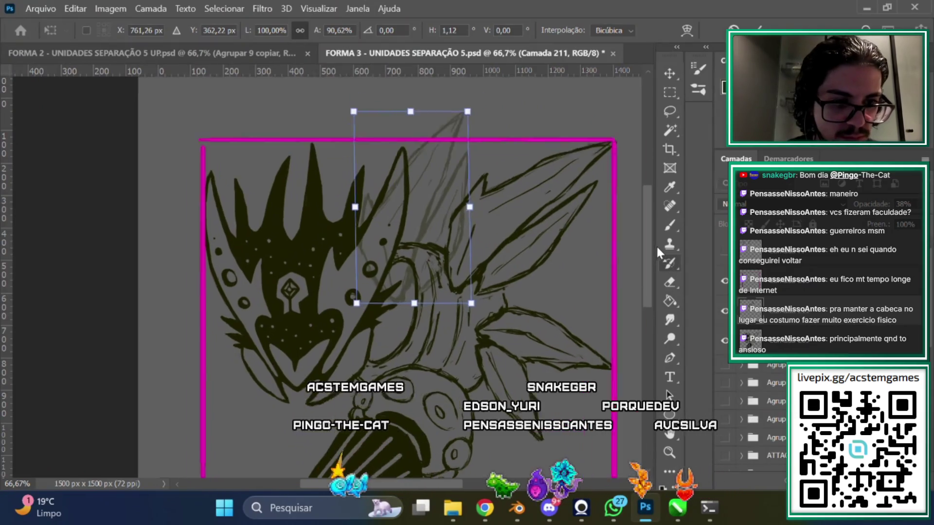
key(ctrl+plus)
drag(371, 482, 399, 480)
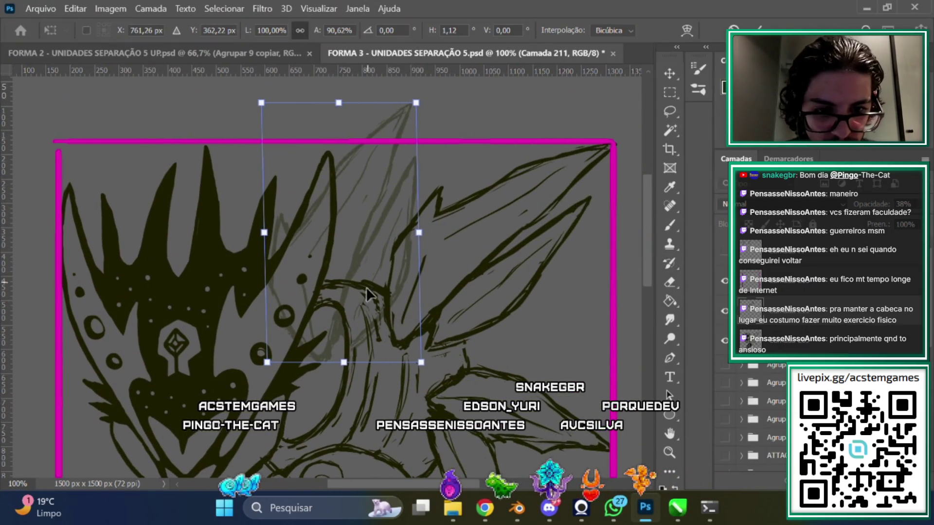
drag(264, 236, 258, 239)
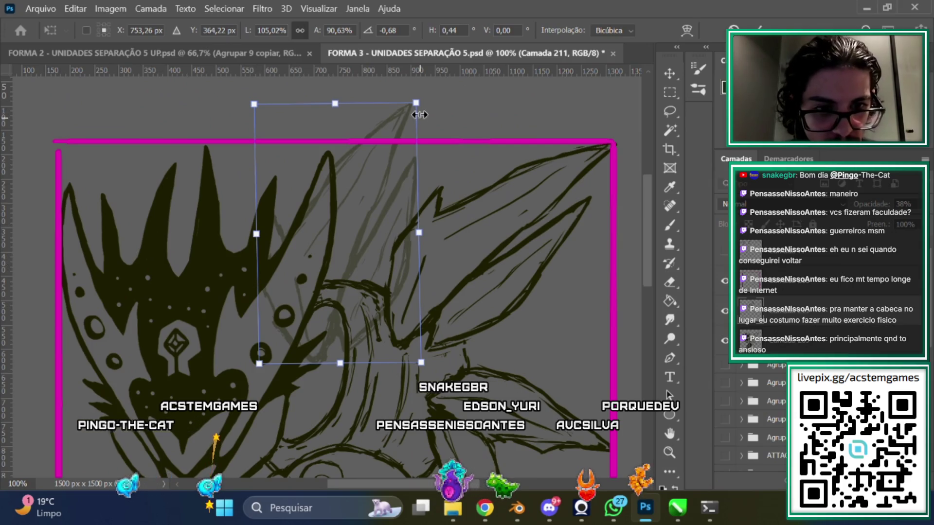
mouse_move(419, 115)
mouse_down()
mouse_move(417, 126)
mouse_move(447, 132)
mouse_up()
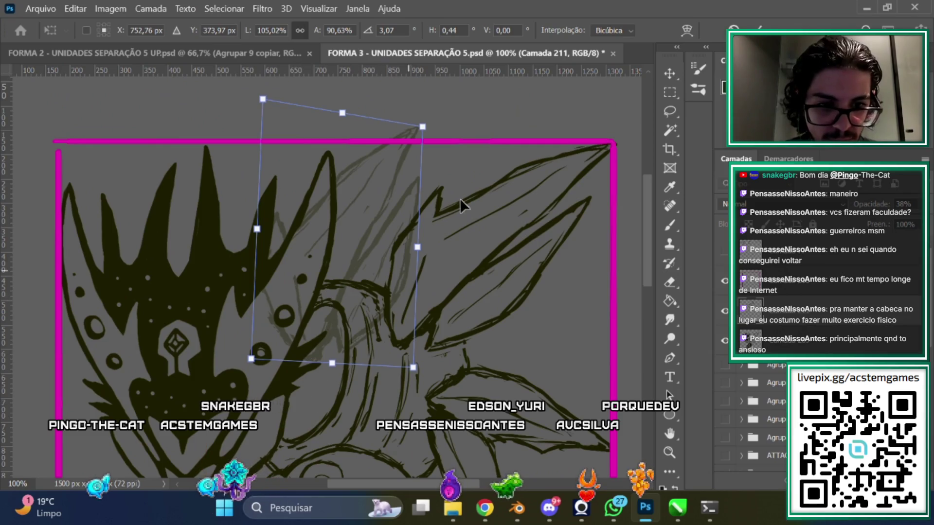
Move the sketched spike left and down, rotate it to about -0.57° and apply
drag(368, 221, 352, 234)
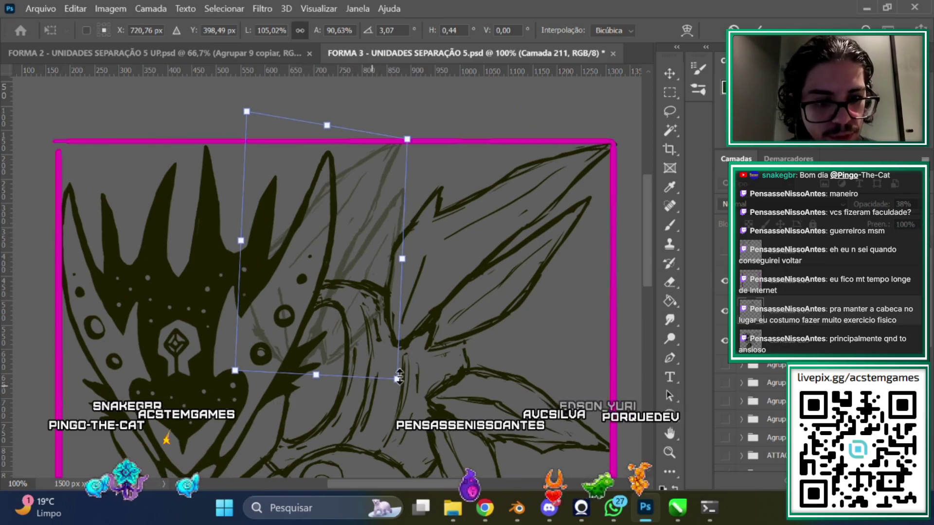
drag(372, 428, 382, 427)
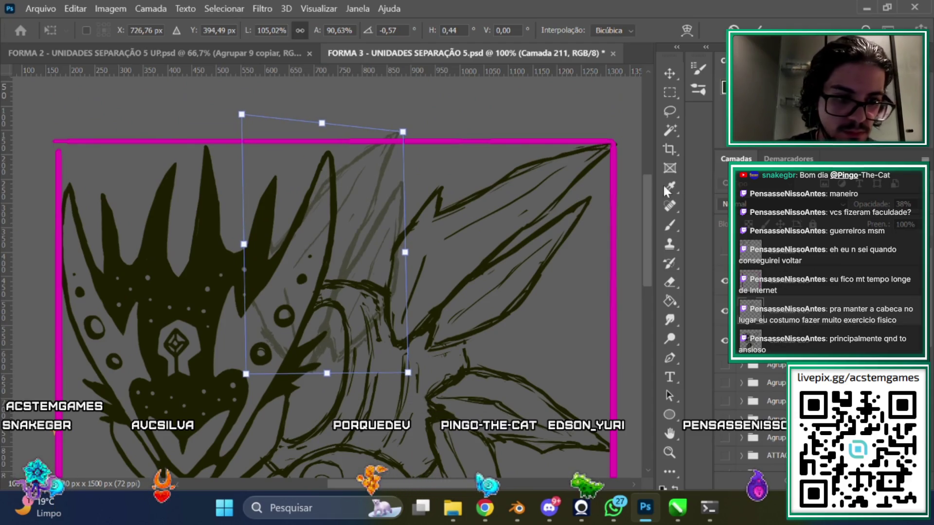
key(Return)
Scale the whole line art down to about 99% inside the magenta square, widening it slightly rightward
key(w)
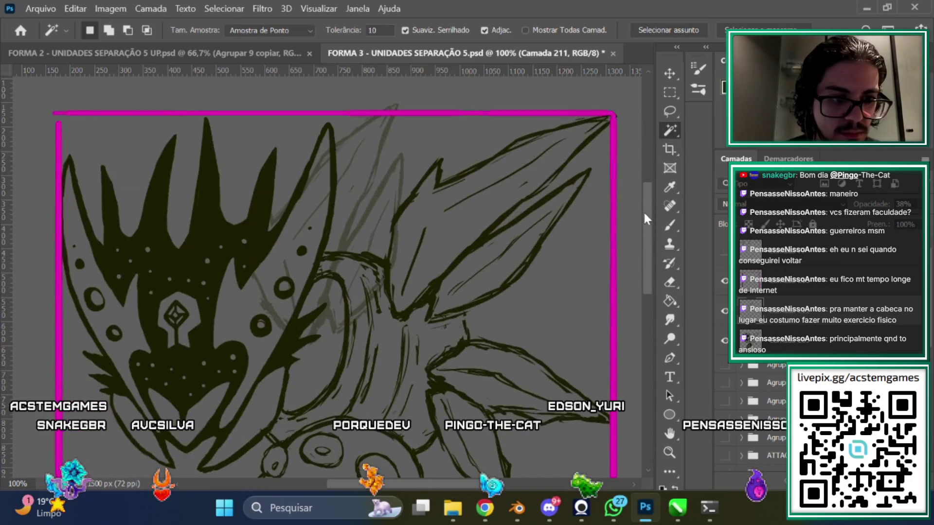
key(ctrl+minus)
key(ctrl+minus)
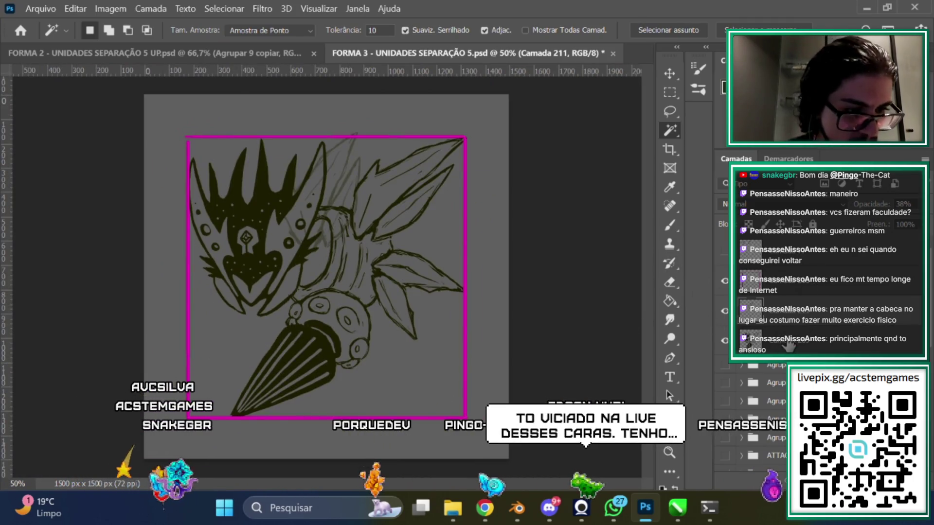
key(ctrl+t)
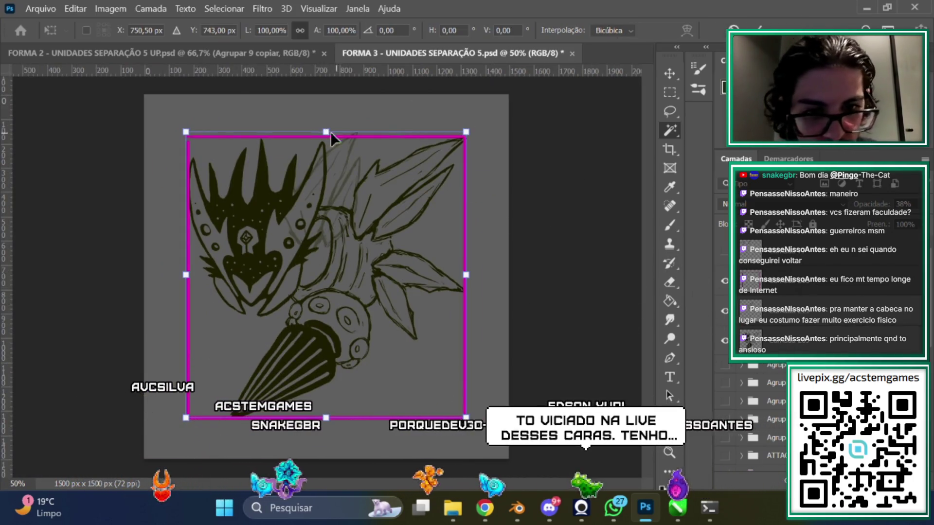
drag(326, 137, 325, 135)
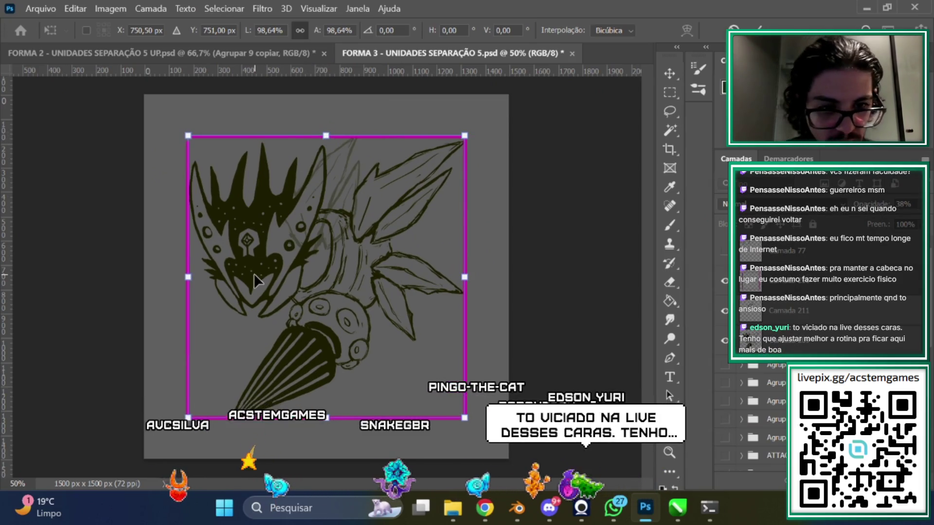
key(ctrl+plus)
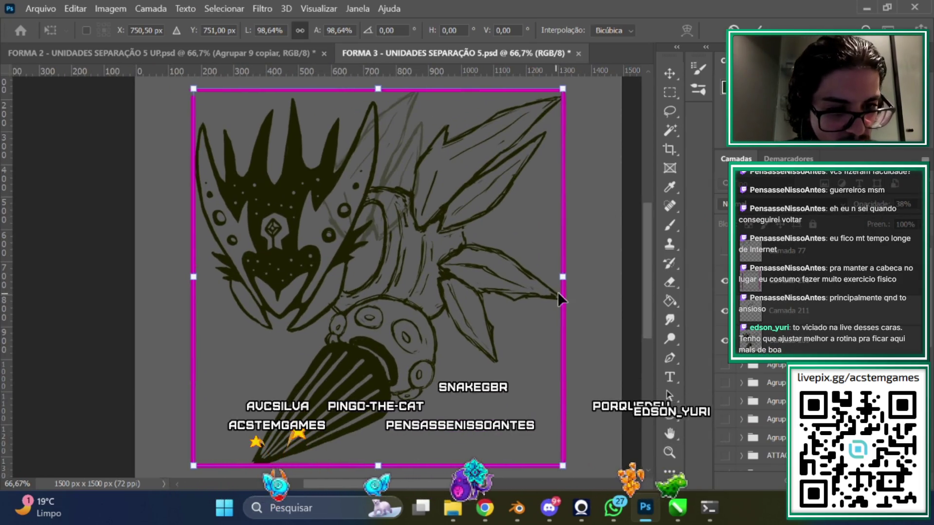
drag(563, 279, 565, 278)
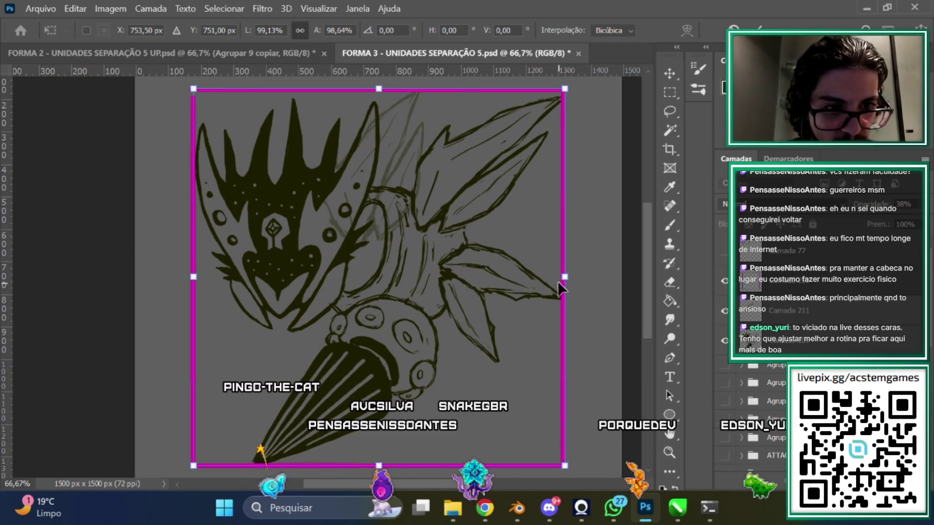
drag(647, 251, 652, 179)
Attempt a Magic Wand selection, dismiss the multiple-layers error and select layer Camada 209
key(w)
click(604, 156)
key(Return)
key(ctrl+minus)
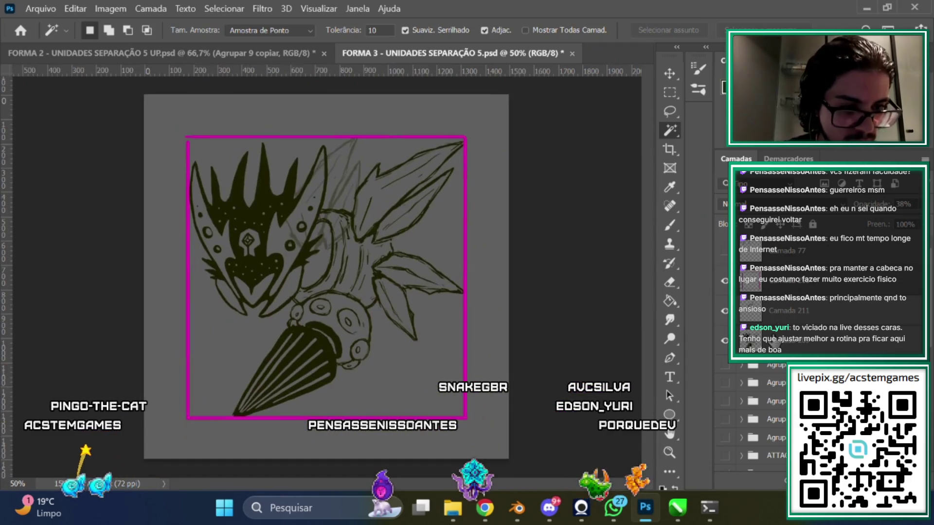
click(783, 372)
Pick the Eraser at 86 px with the faint sketch layer Camada 211 selected
key(ctrl+plus)
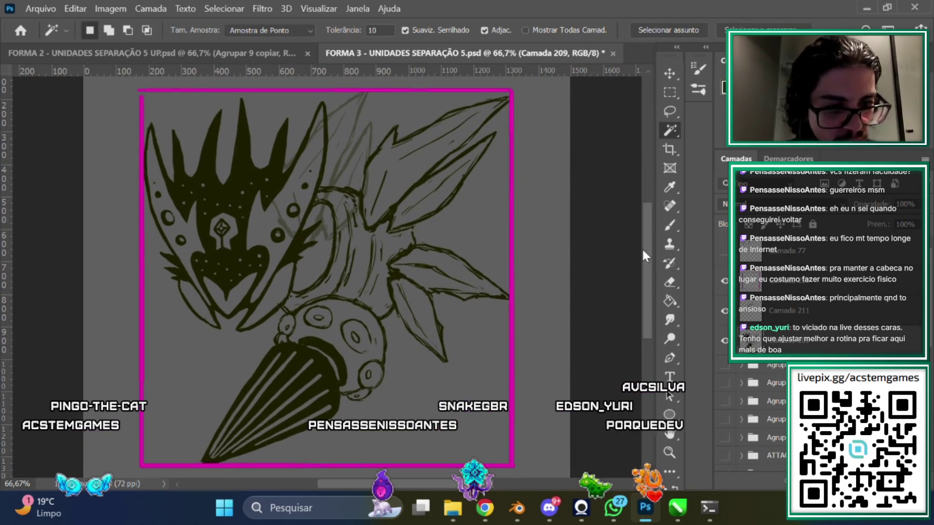
key(ctrl+plus)
key(e)
click(777, 316)
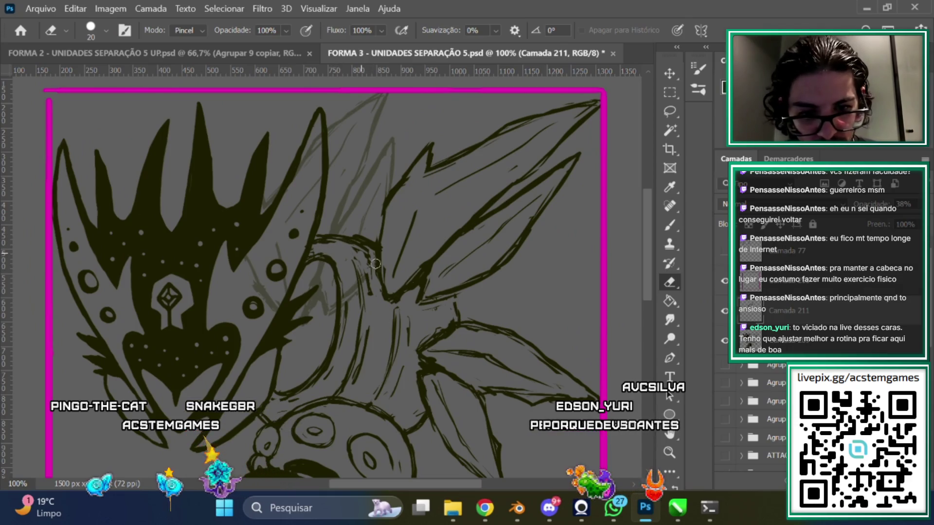
right_click(377, 285)
text(86)
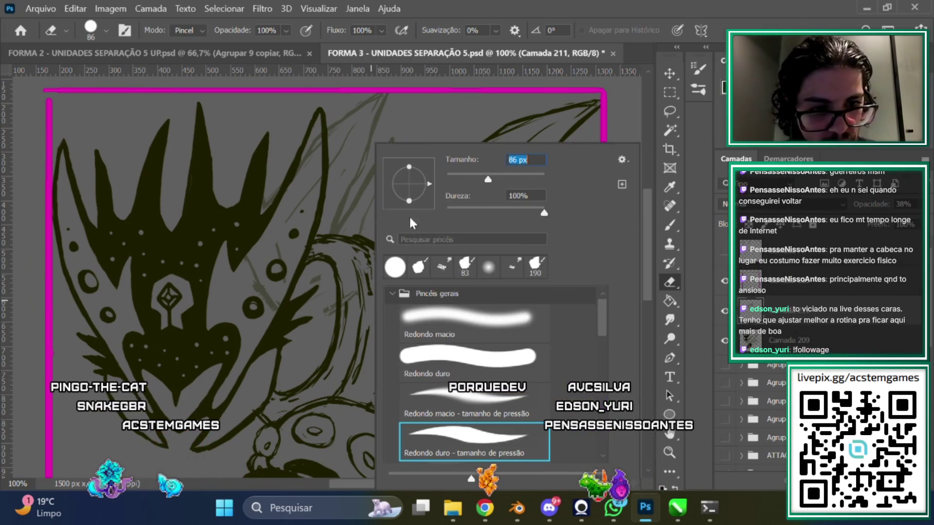
key(Return)
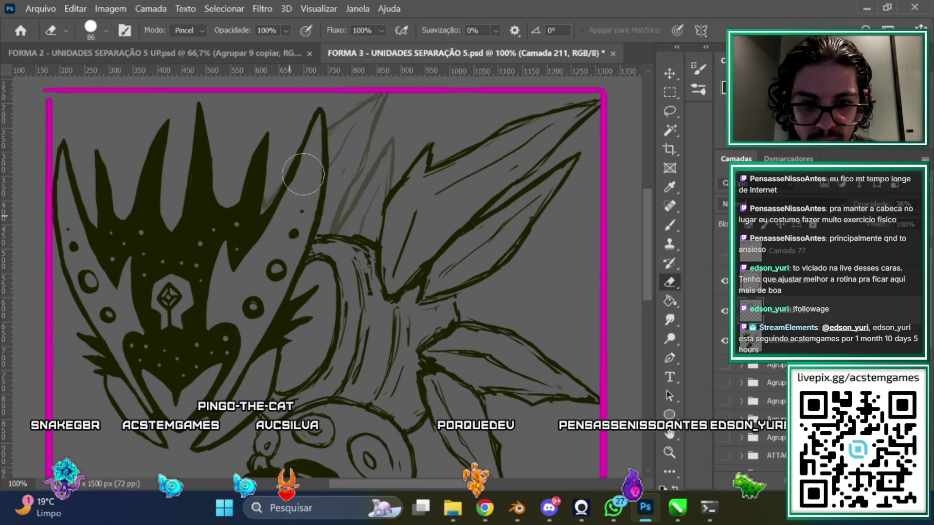
Raise Camada 211 to 100% opacity, then select it together with Camada 209 for merging
key(ctrl+minus)
key(ctrl+minus)
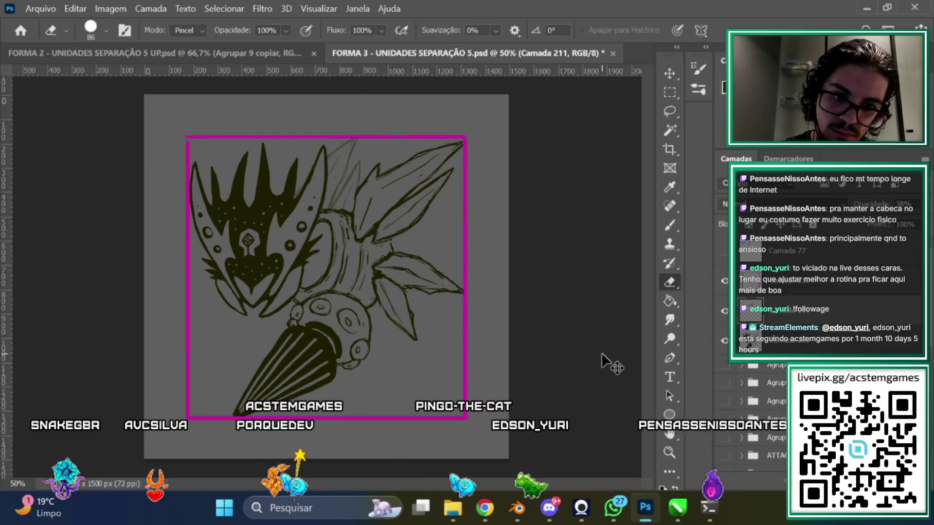
key(ctrl+plus)
drag(449, 481, 436, 481)
key(ctrl+plus)
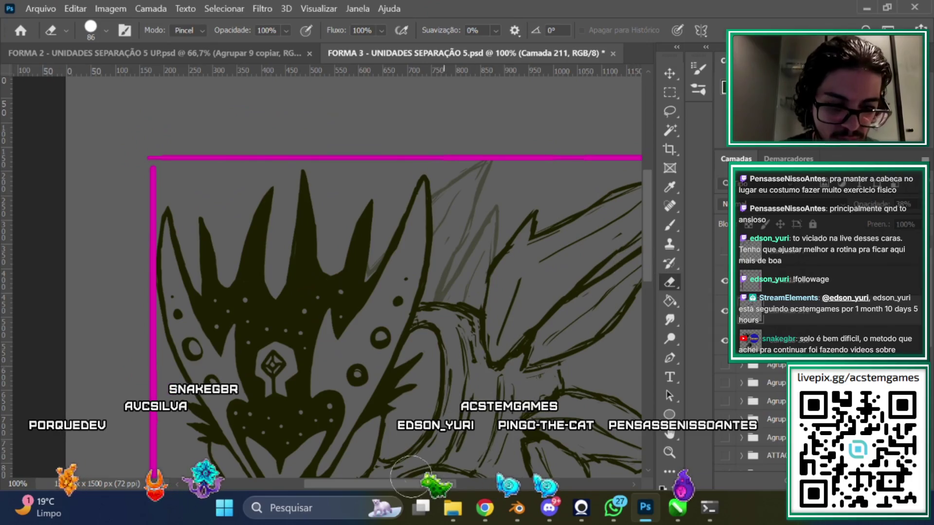
key(ctrl+minus)
key(ctrl+minus)
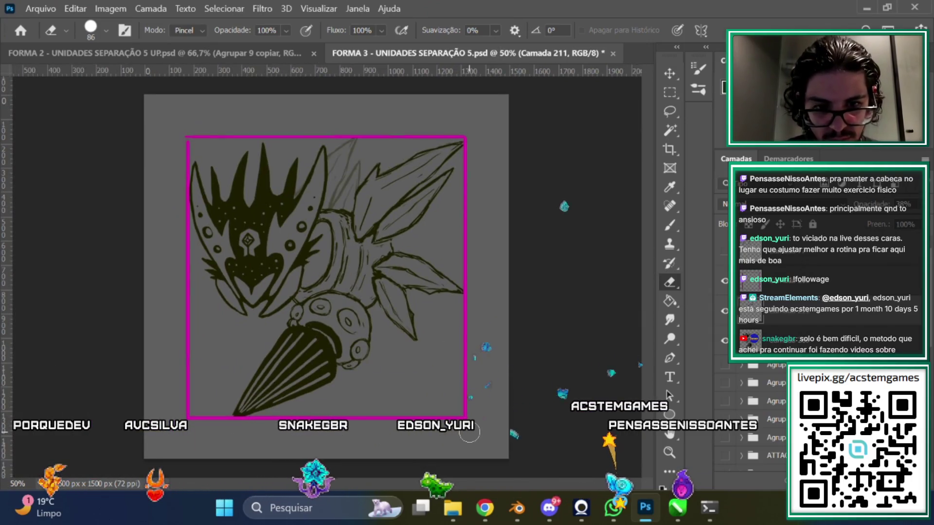
key(ctrl+plus)
key(ctrl+plus)
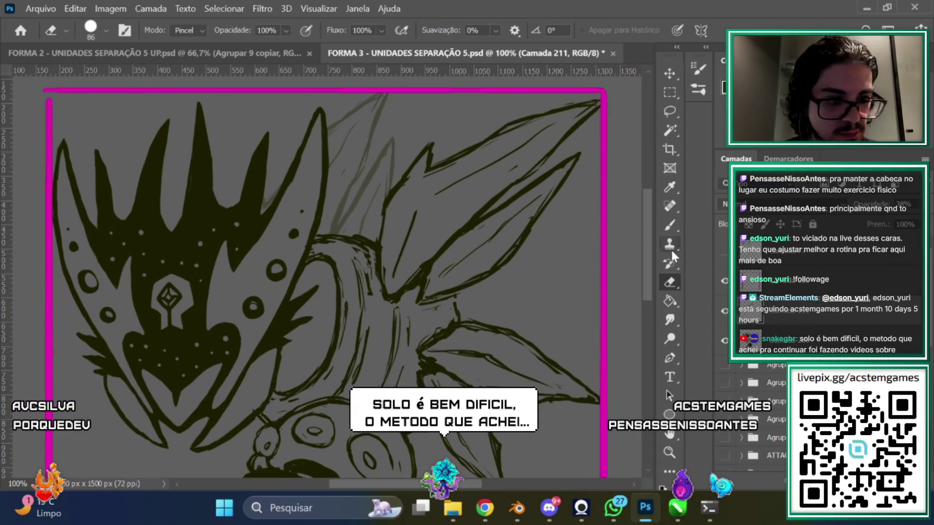
scroll(651, 257, up, 1)
click(788, 325)
click(777, 296)
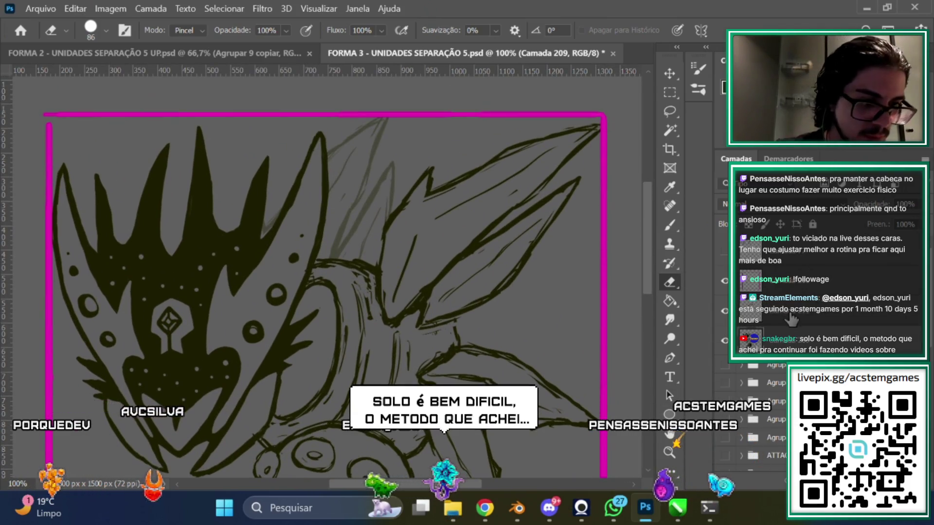
click(916, 204)
drag(917, 221, 912, 222)
click(872, 270)
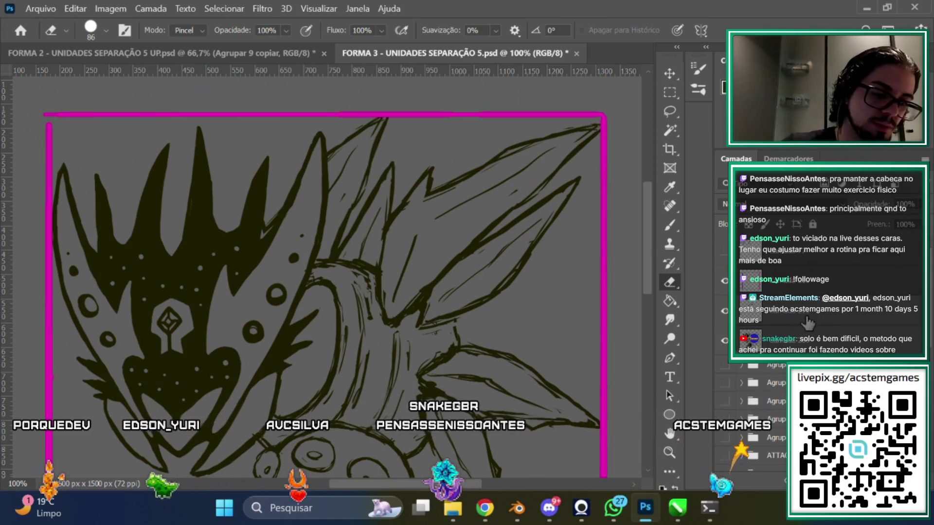
right_click(792, 292)
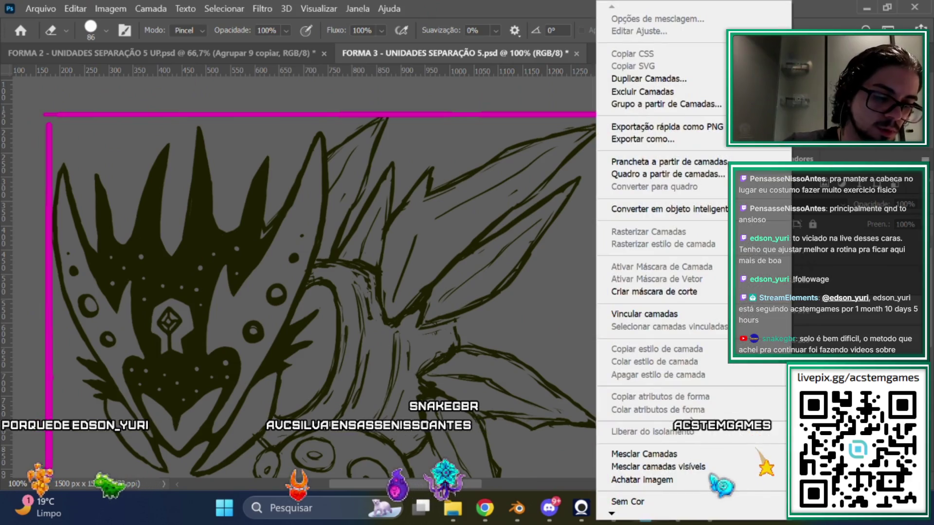
Merge the sketch and line-art layers with Mesclar Camadas, then switch to the Brush tool
click(683, 455)
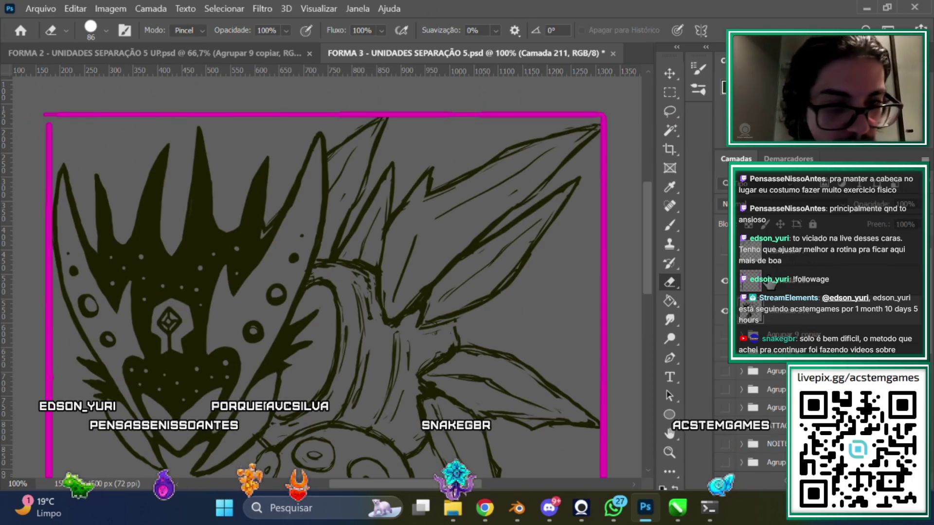
click(669, 225)
scroll(379, 140, up, 1)
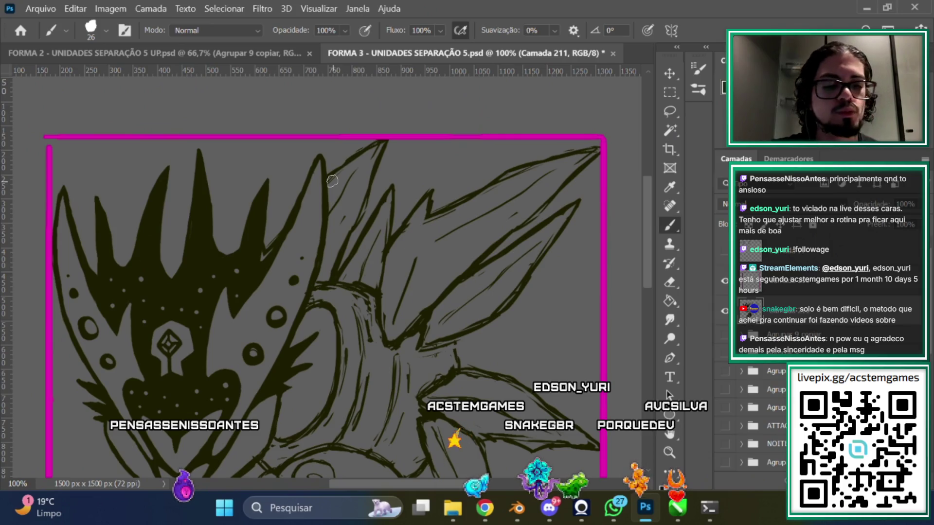
scroll(363, 239, up, 1)
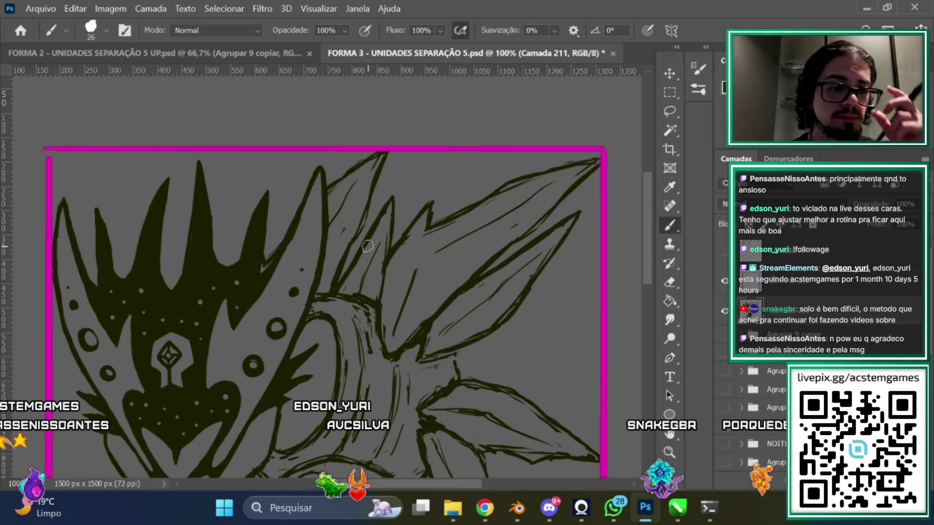
scroll(643, 240, up, 2)
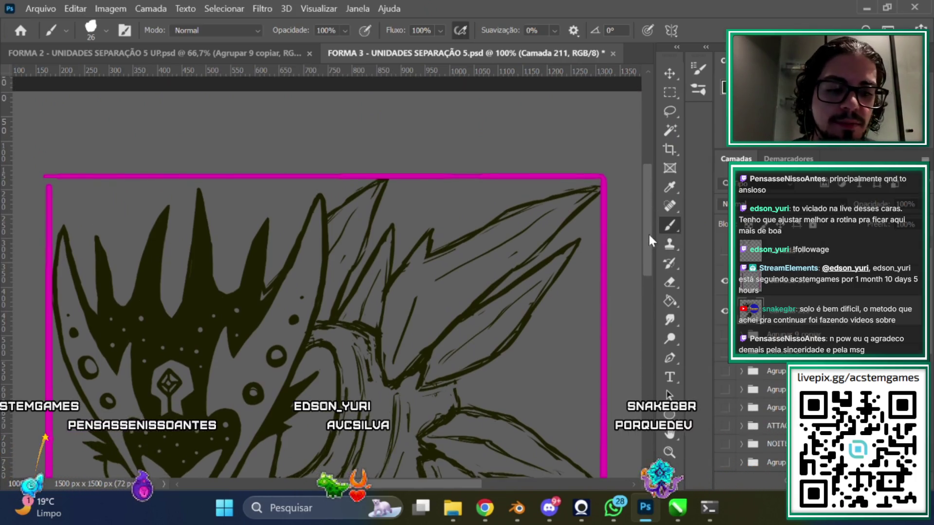
click(670, 282)
right_click(488, 217)
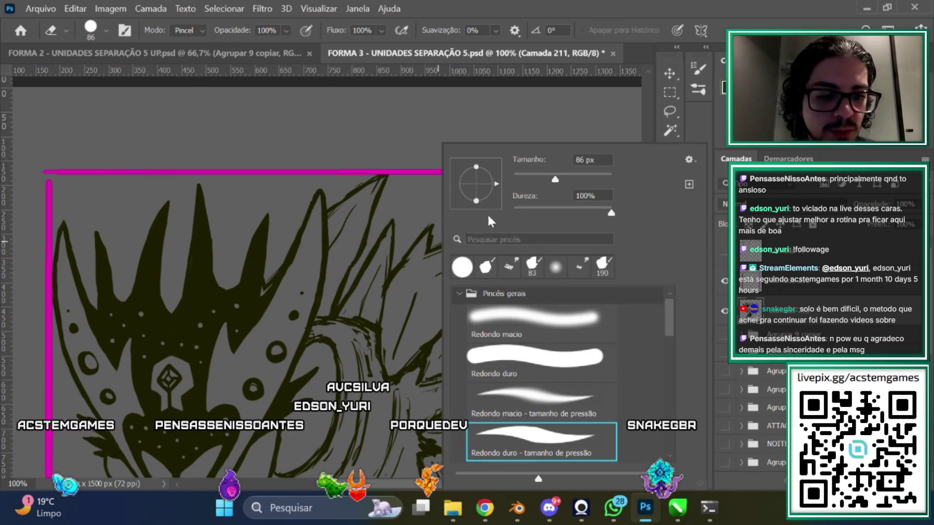
click(549, 89)
scroll(646, 208, down, 1)
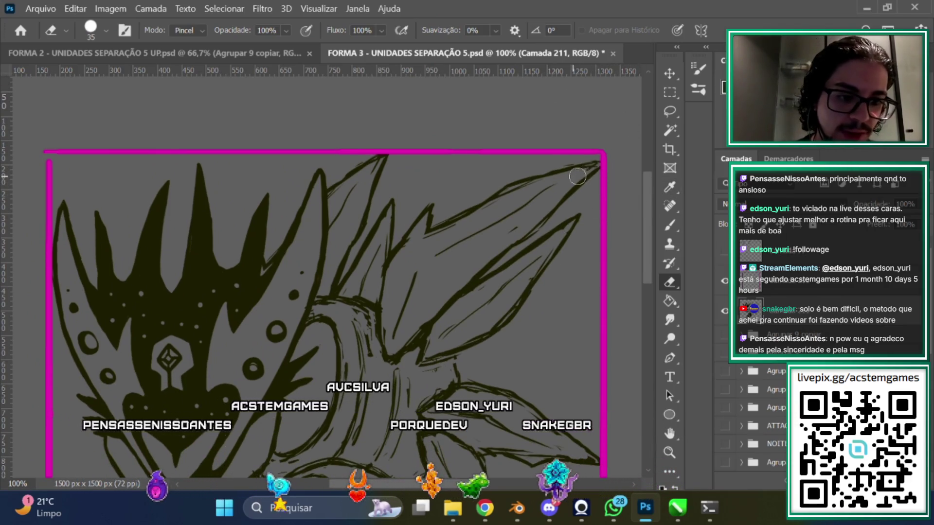
scroll(647, 223, down, 1)
click(670, 226)
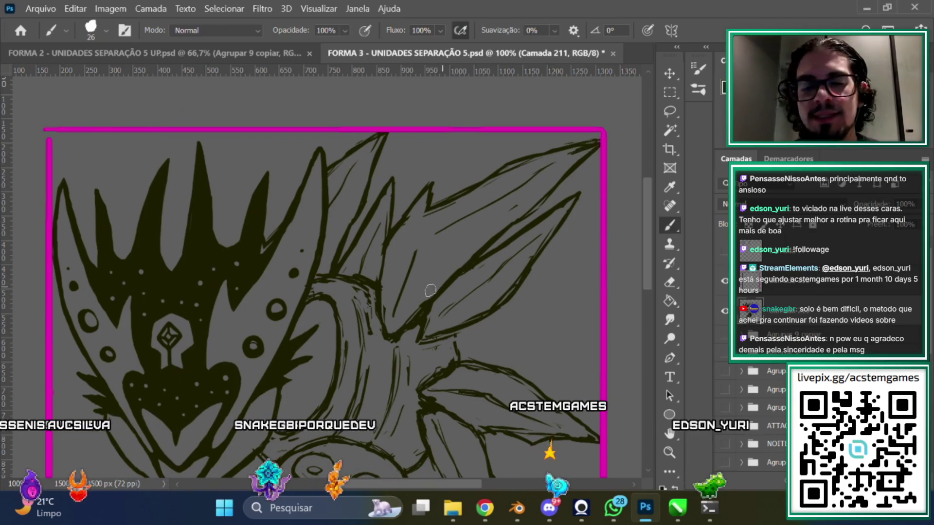
scroll(644, 229, up, 1)
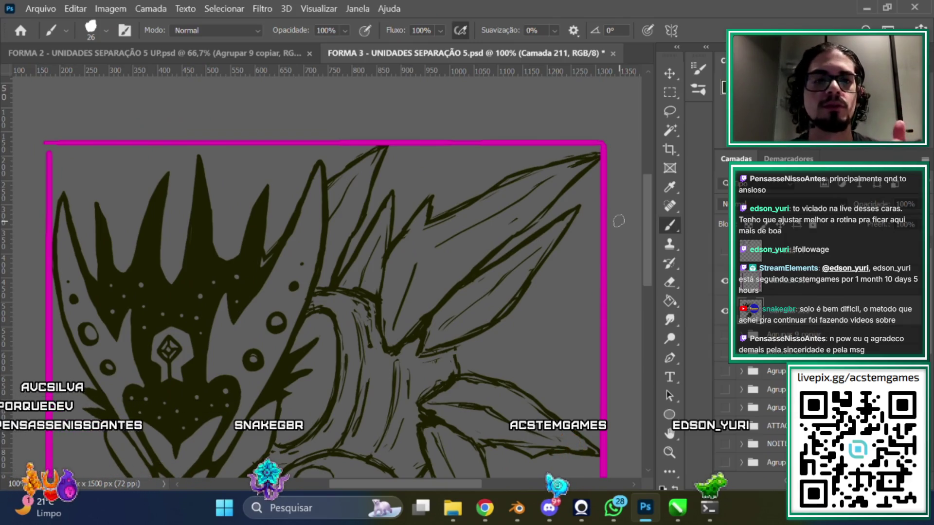
scroll(647, 246, down, 2)
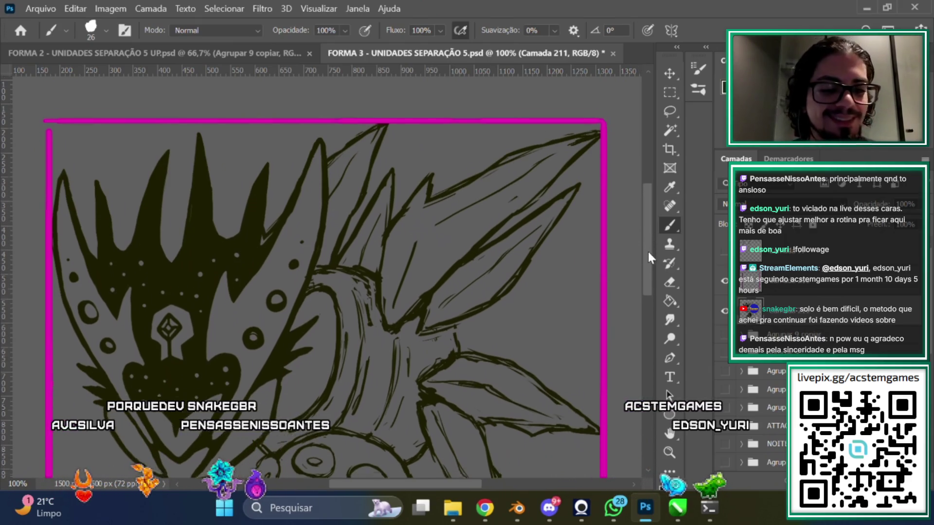
scroll(646, 250, down, 2)
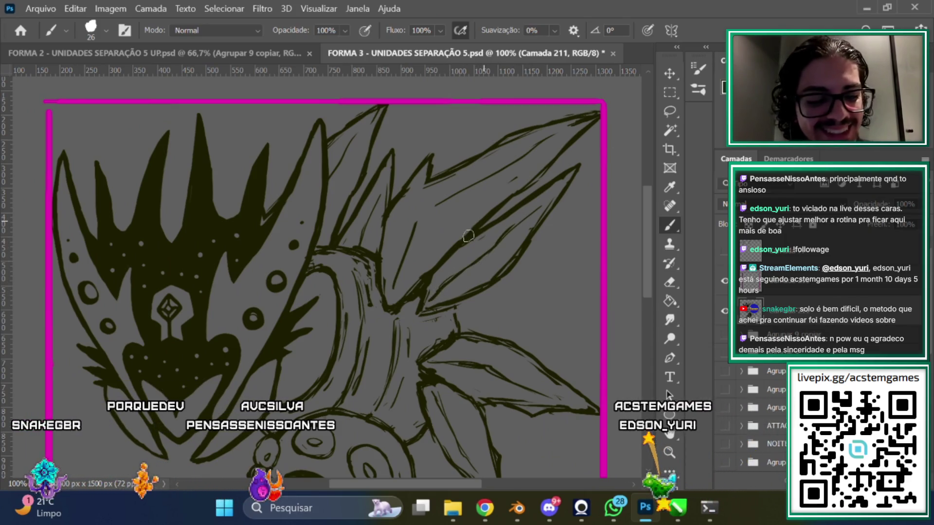
scroll(653, 269, down, 5)
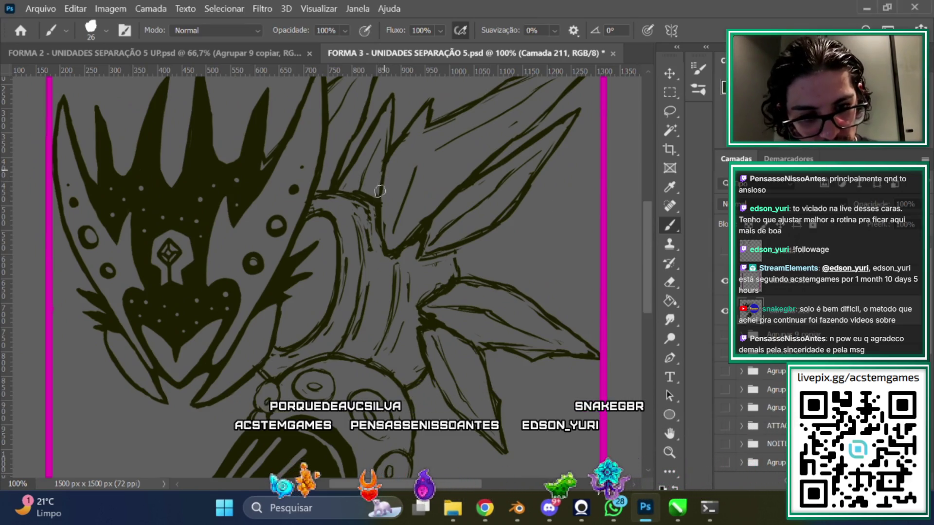
scroll(646, 253, up, 2)
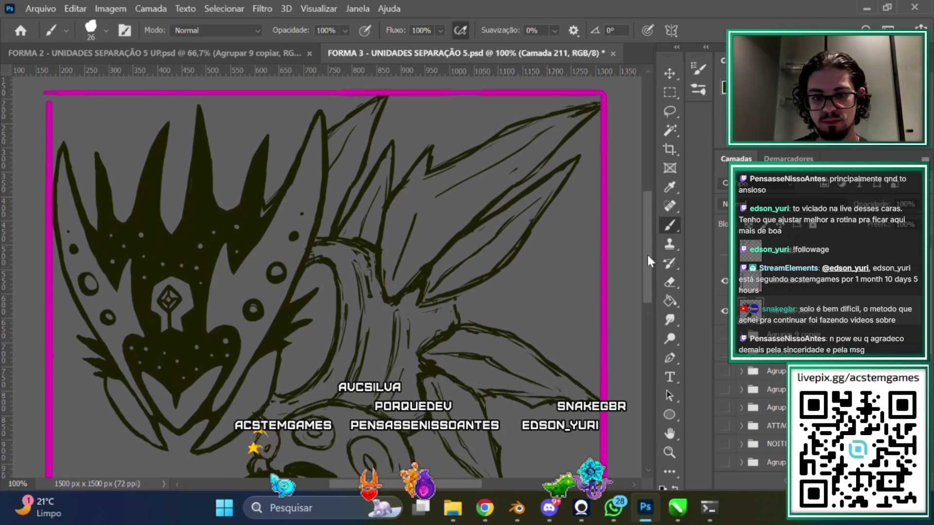
scroll(389, 470, left, 5)
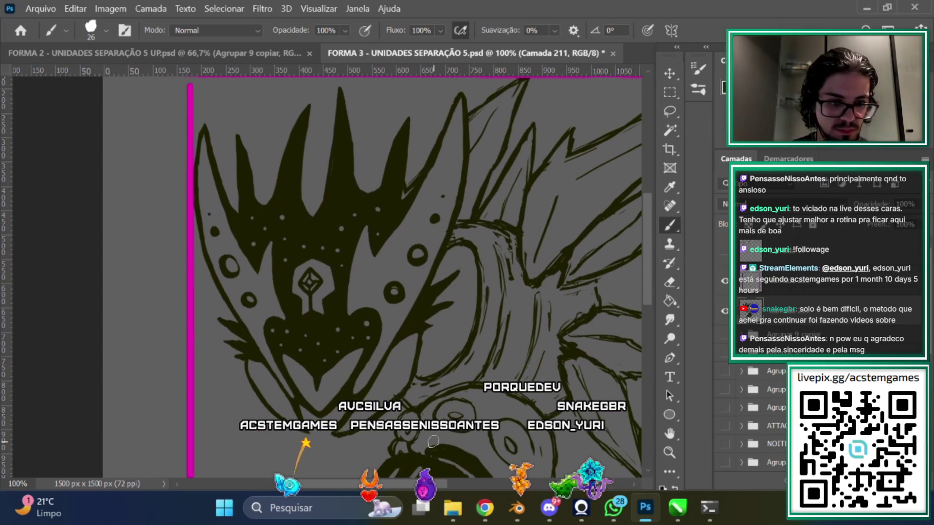
click(670, 112)
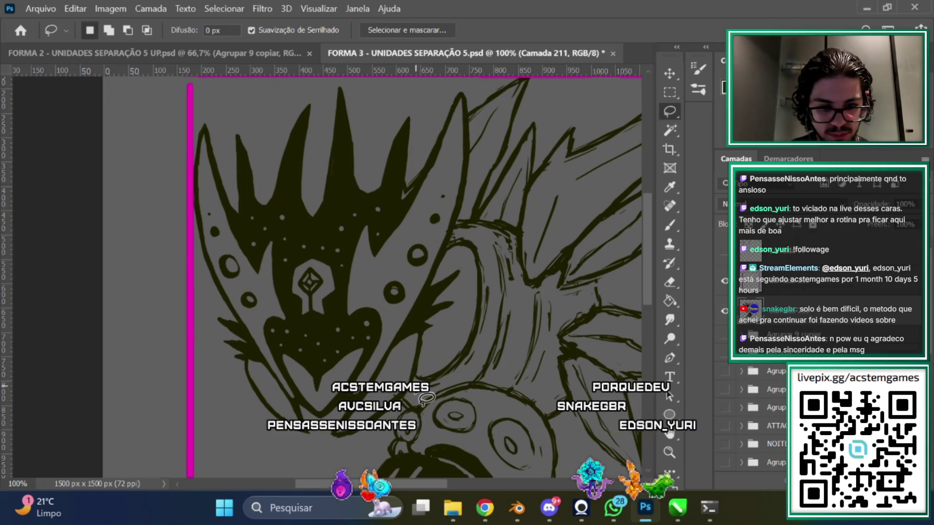
Lasso the curved stroke beside the mask head, then narrow it to about 95%, skew and slightly rotate it
mouse_move(414, 381)
mouse_down()
mouse_move(452, 327)
mouse_move(480, 246)
mouse_move(439, 390)
mouse_move(445, 385)
mouse_up()
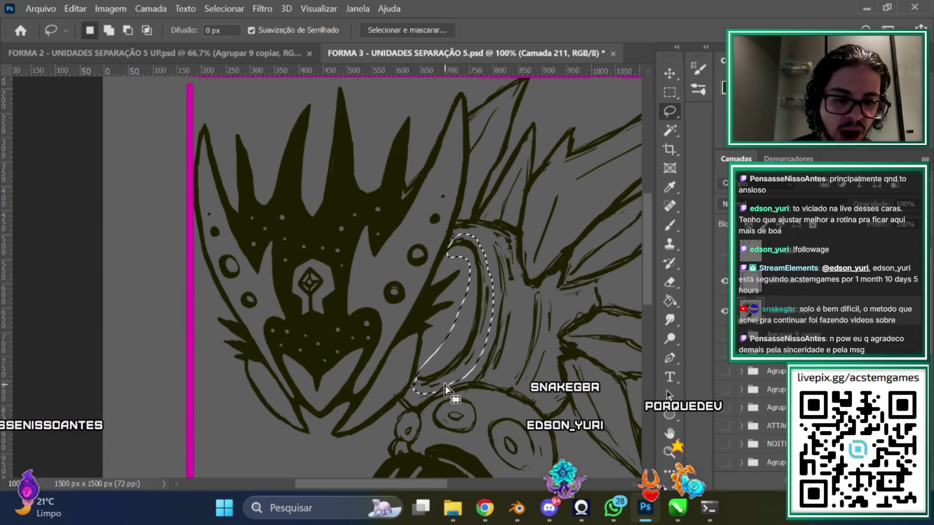
key(ctrl+t)
drag(492, 312, 482, 305)
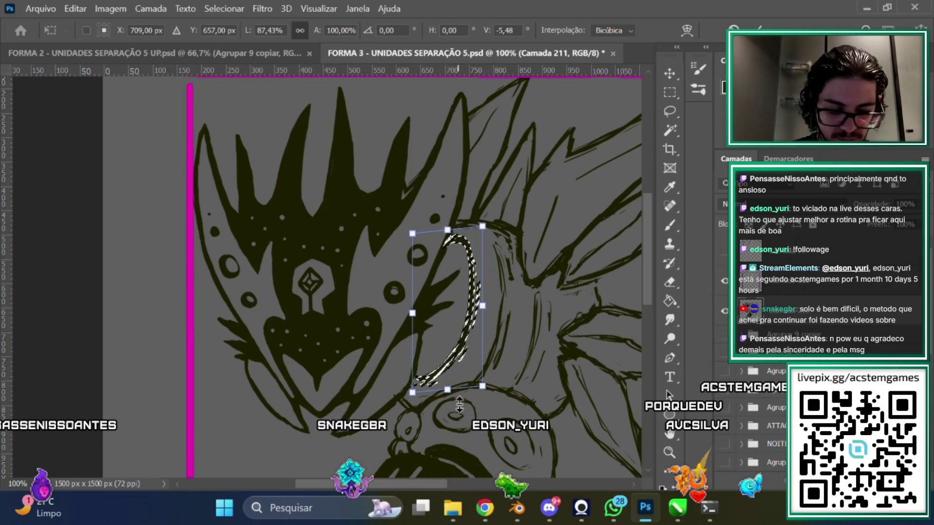
drag(483, 306, 480, 302)
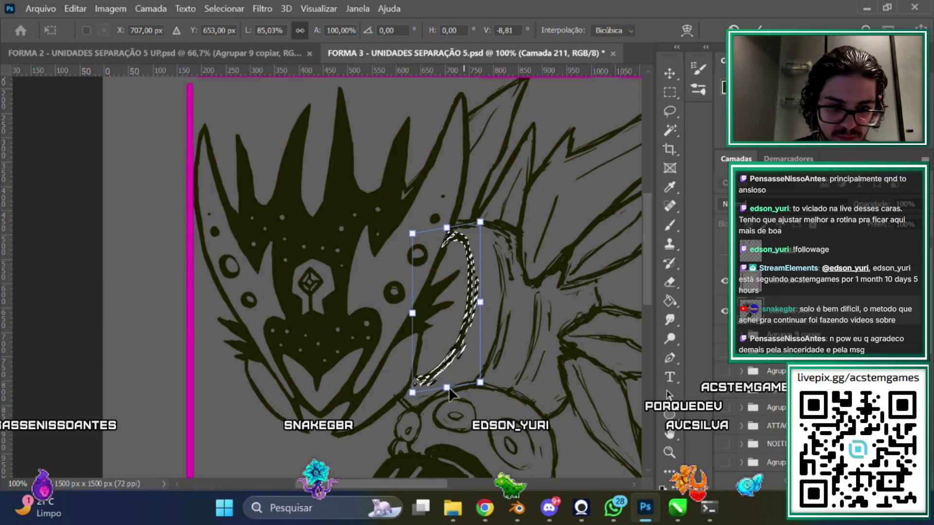
drag(442, 408, 430, 411)
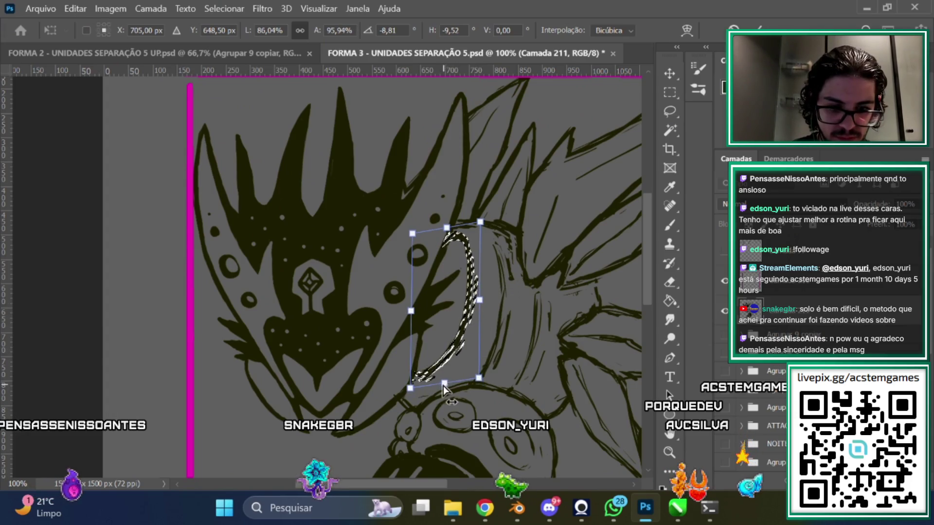
drag(480, 302, 479, 302)
scroll(640, 229, up, 4)
click(670, 130)
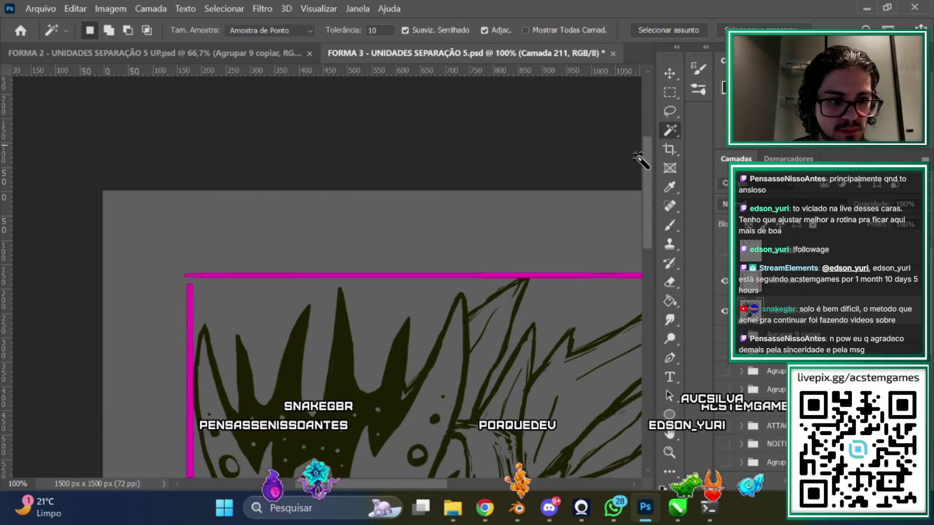
scroll(638, 255, down, 6)
scroll(637, 254, up, 2)
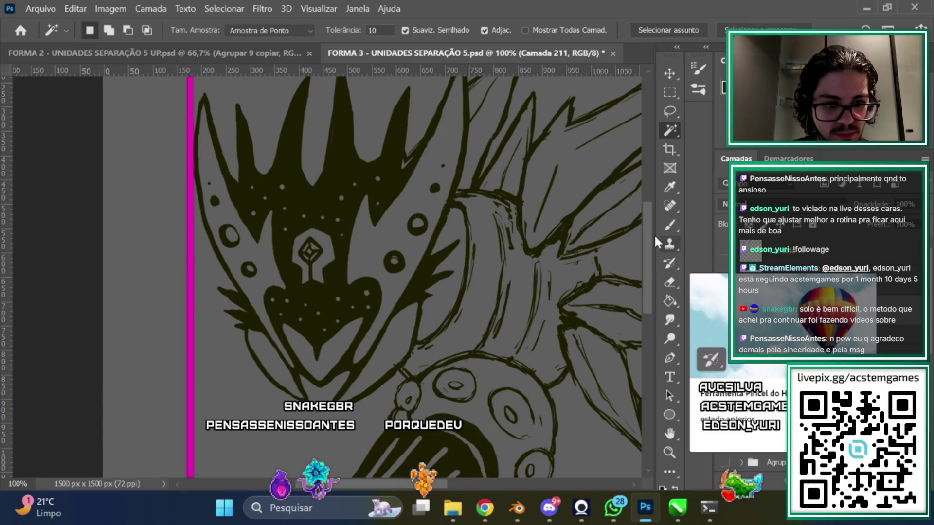
scroll(654, 234, up, 1)
Reselect the curved stroke and shorten it slightly from the top
key(ctrl+shift+d)
key(ctrl+t)
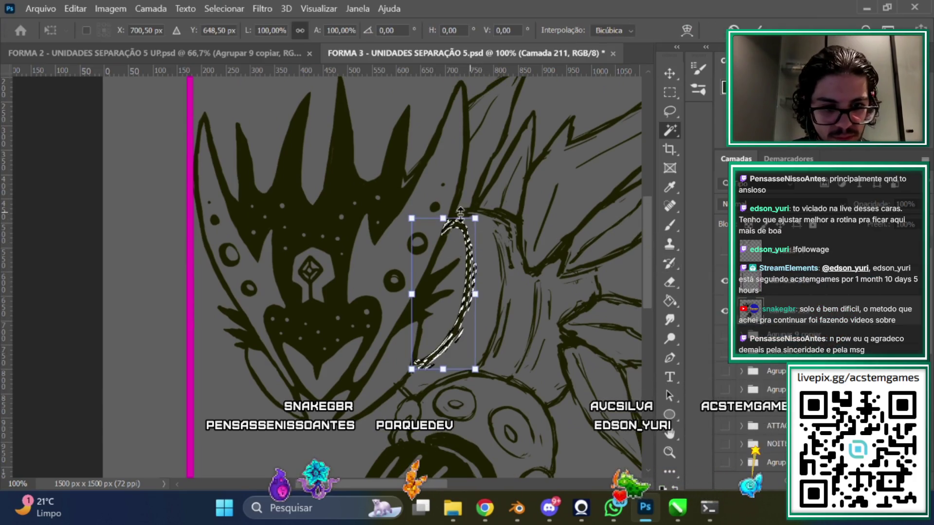
drag(445, 221, 444, 227)
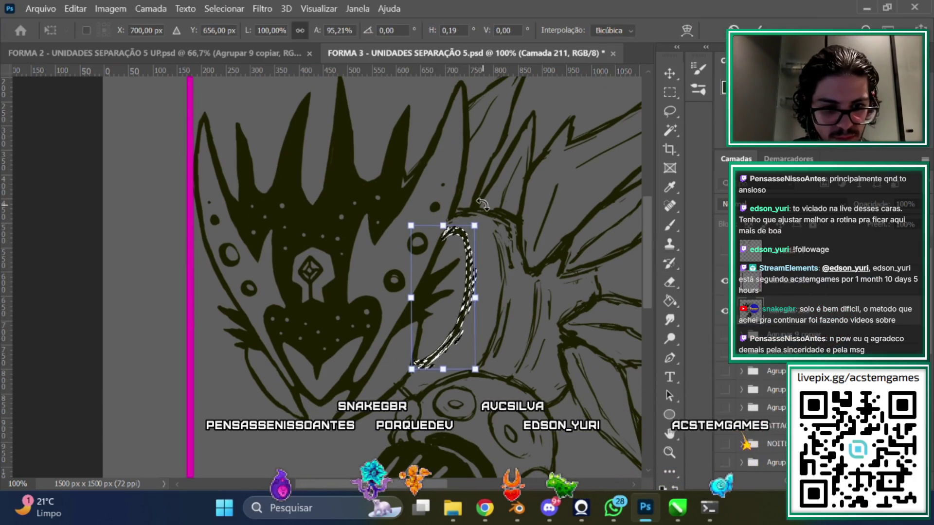
key(Return)
scroll(647, 267, up, 1)
scroll(643, 239, up, 5)
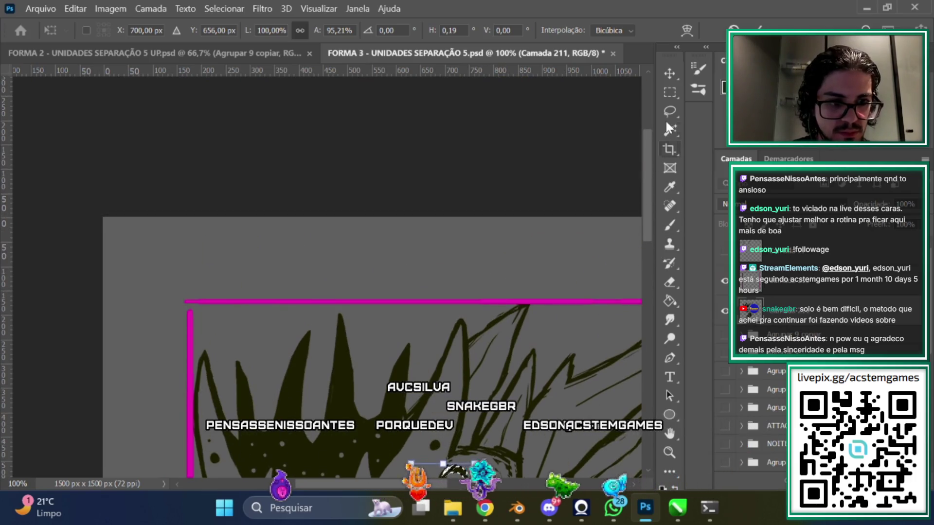
key(w)
scroll(642, 258, down, 8)
click(670, 225)
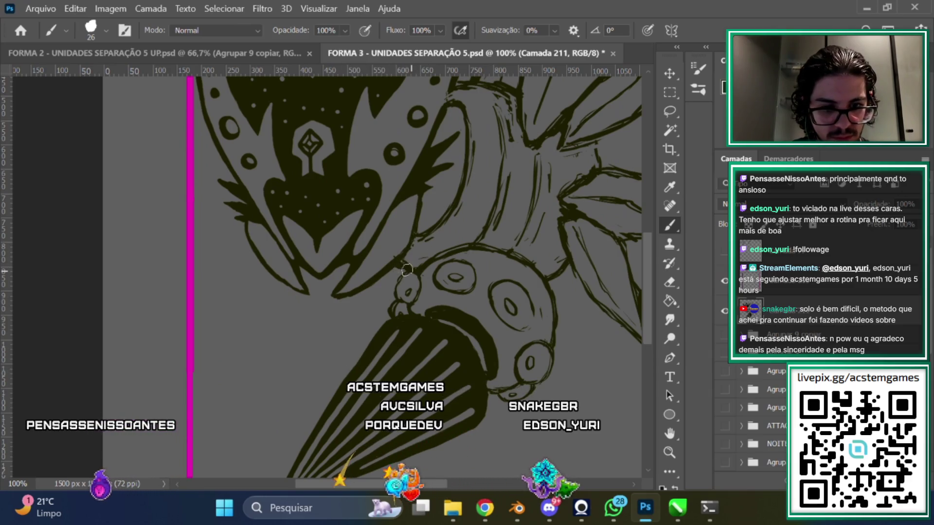
scroll(555, 333, up, 1)
scroll(555, 333, up, 1)
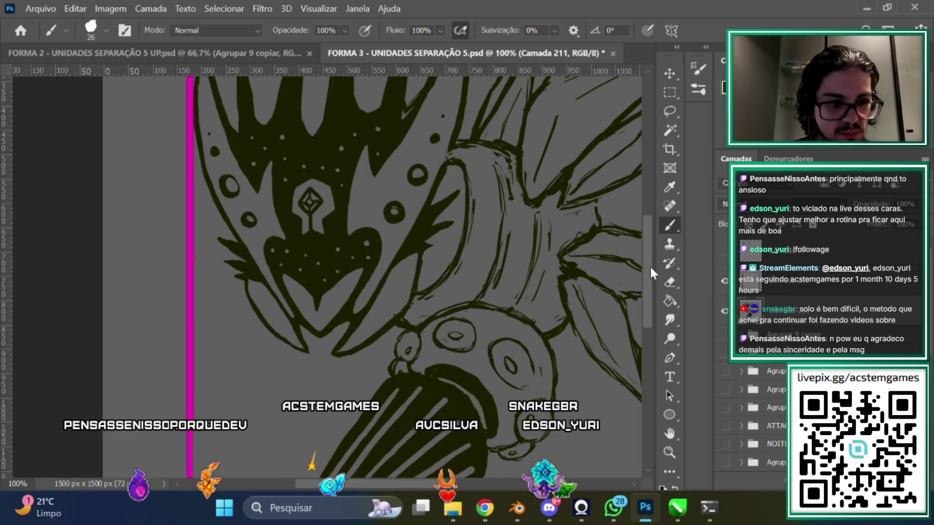
scroll(596, 246, up, 1)
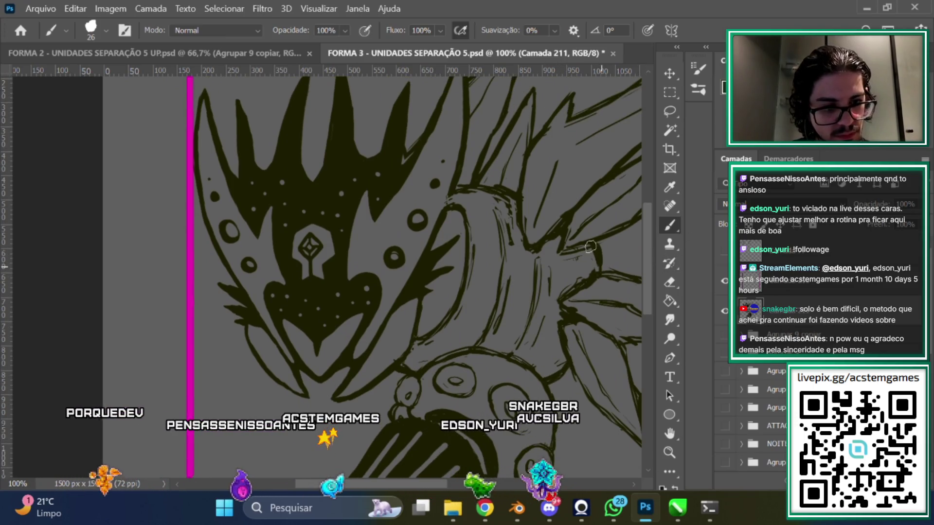
key(e)
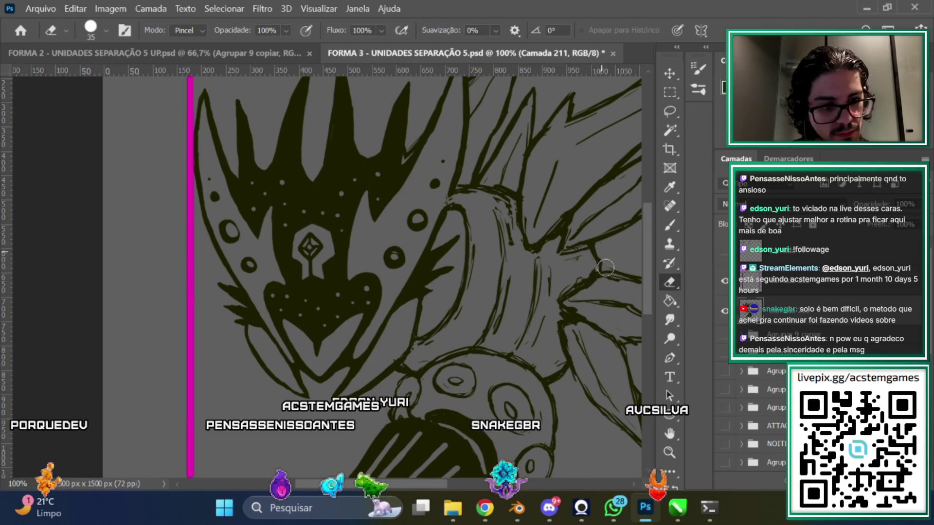
key(b)
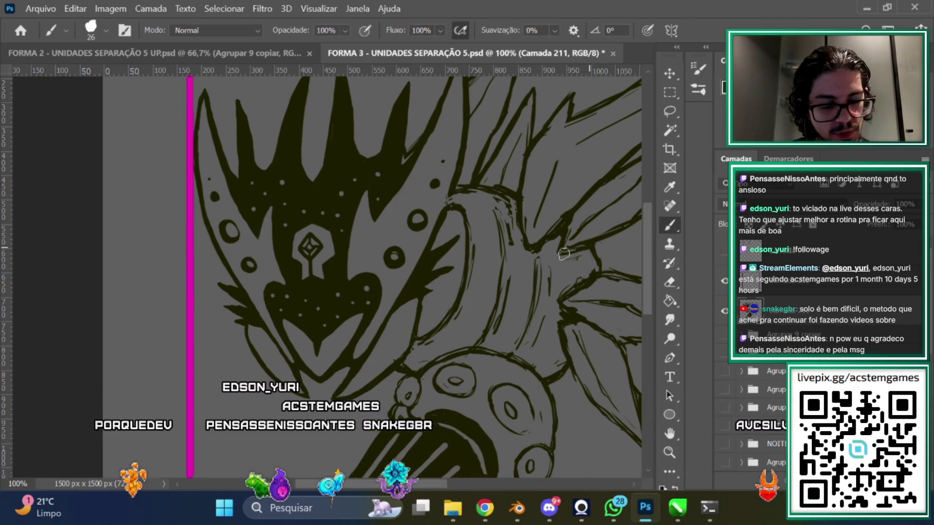
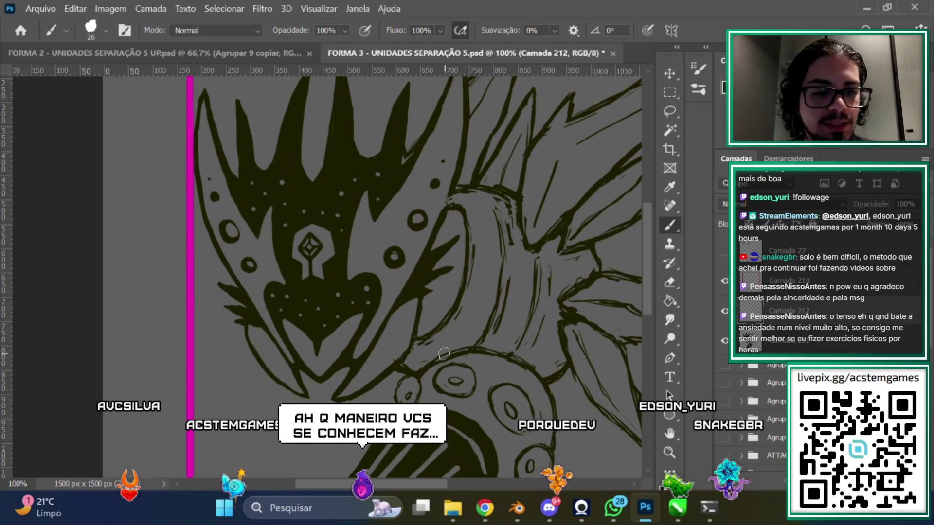
Paint the hollow inside the creature's neck collar solid black
scroll(526, 219, up, 2)
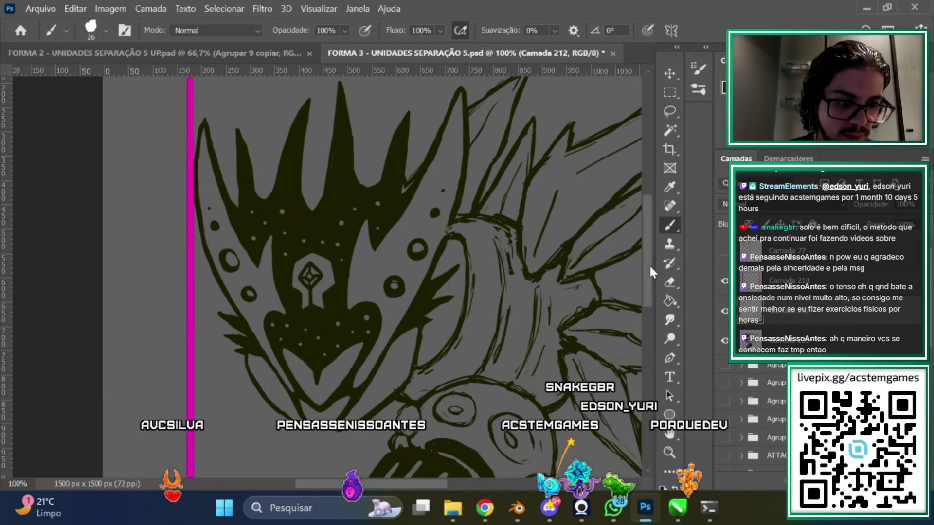
scroll(650, 261, down, 2)
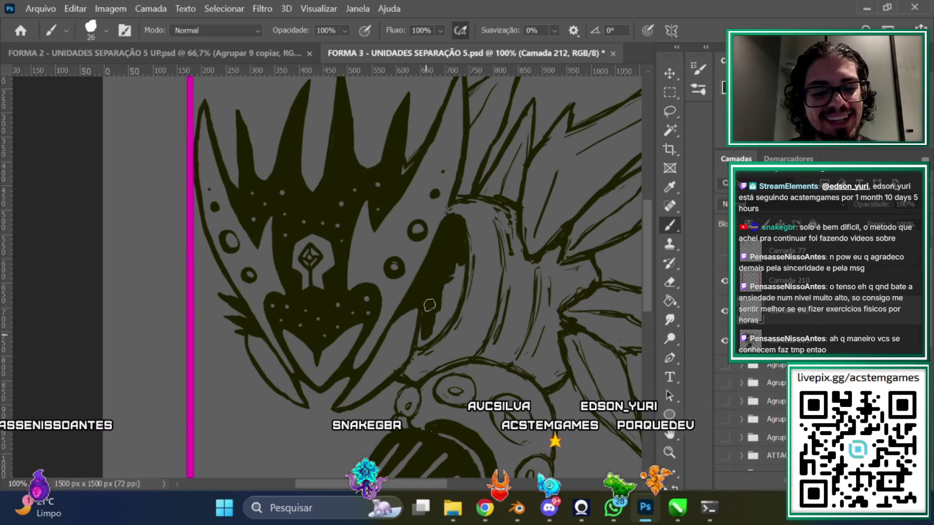
drag(437, 277, 460, 276)
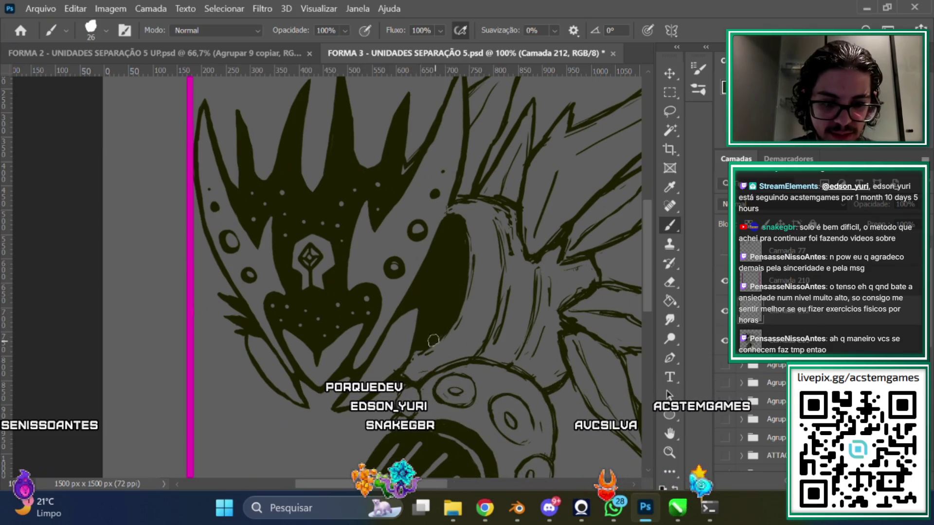
Zoom out to review the whole drawing, then bring up the line-art layer's context menu
key(ctrl+minus)
key(ctrl+minus)
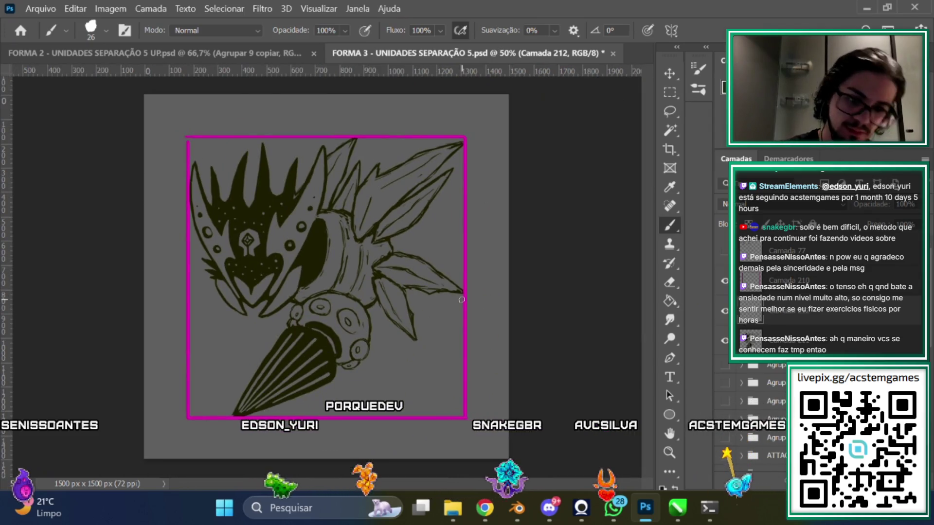
key(ctrl+plus)
key(ctrl+plus)
key(ctrl+plus)
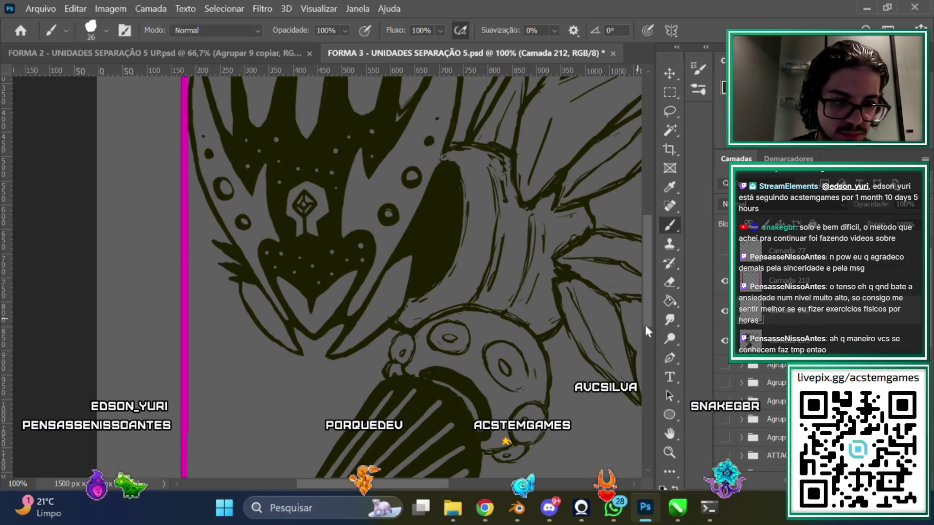
scroll(648, 290, up, 2)
right_click(782, 307)
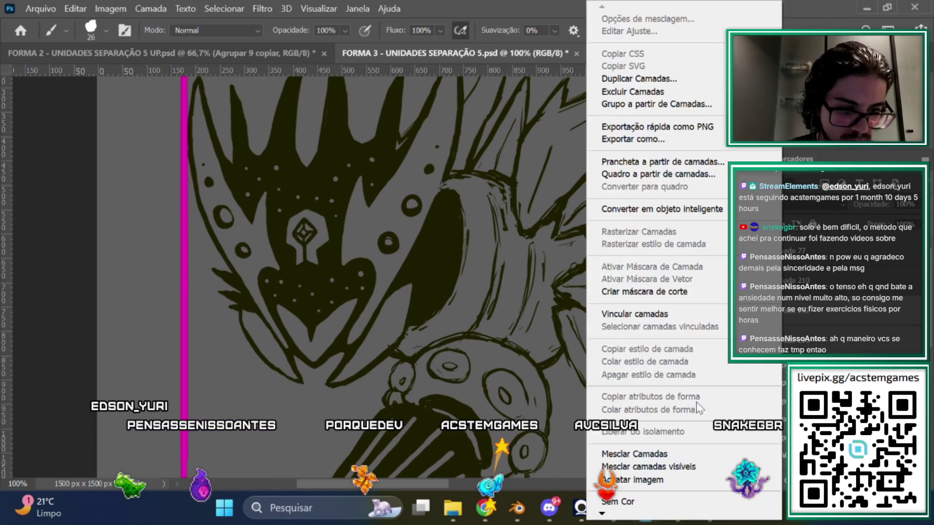
Merge the line art layers with Mesclar Camadas and zoom in on the mask
click(653, 453)
key(ctrl+plus)
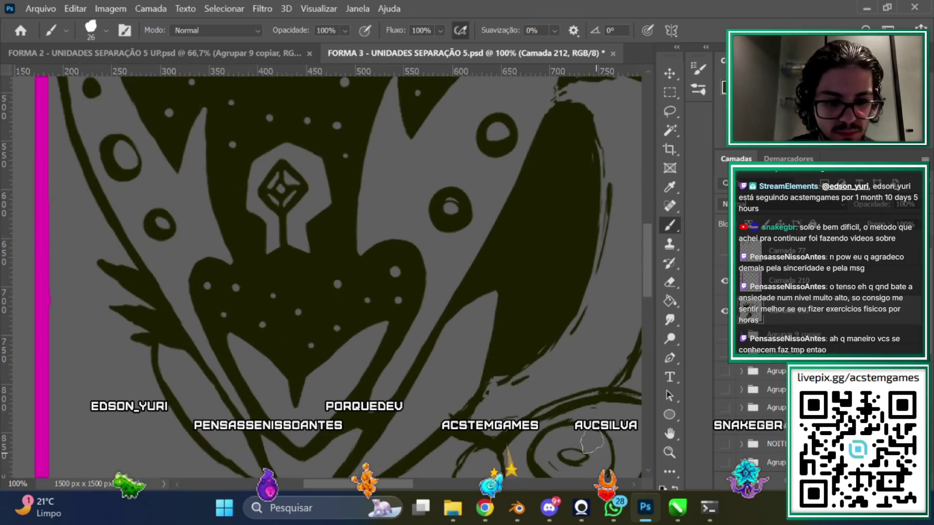
scroll(421, 484, left, 5)
Erase the stray dark spikes beside the mask's lower left
key(e)
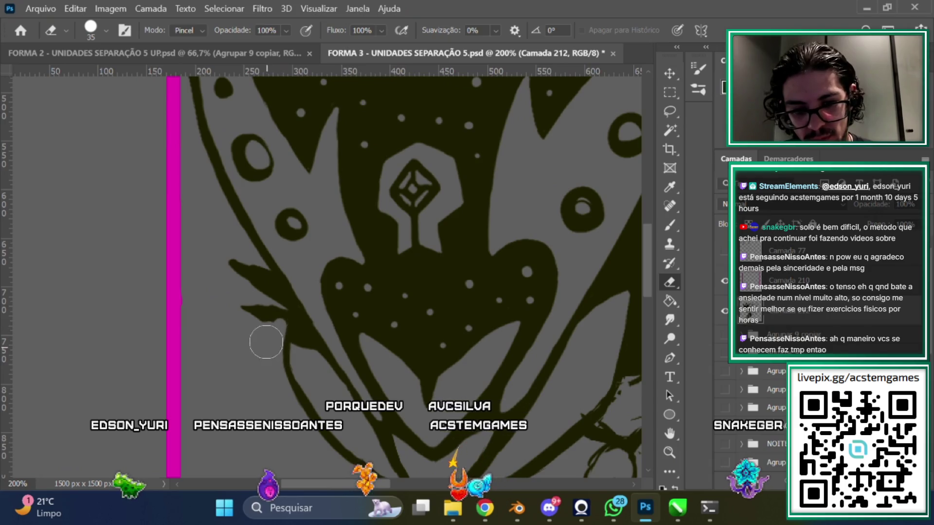
drag(257, 313, 275, 304)
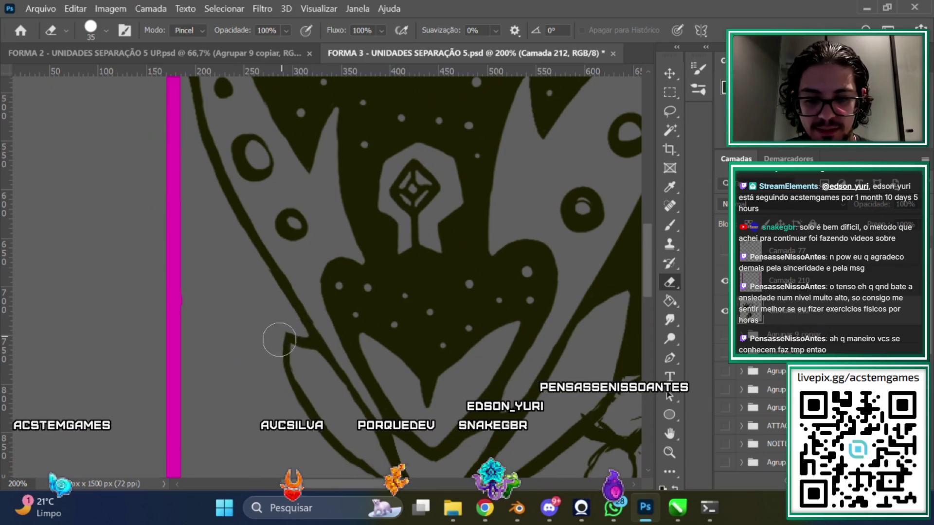
drag(381, 487, 438, 487)
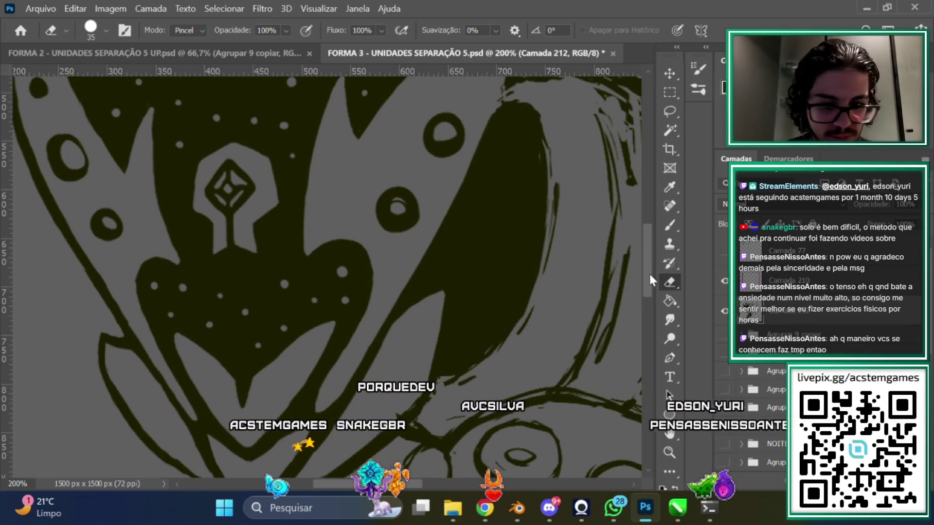
scroll(501, 292, left, 3)
scroll(608, 316, up, 2)
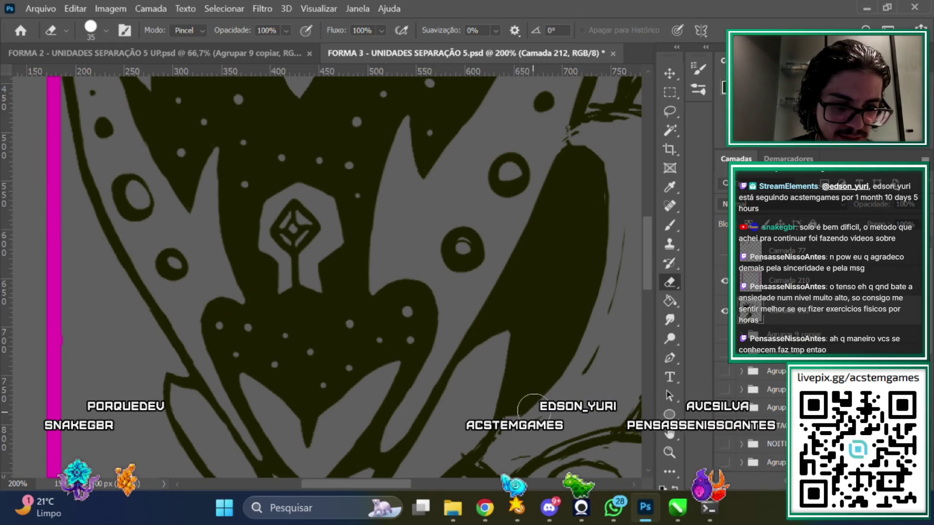
scroll(529, 394, down, 3)
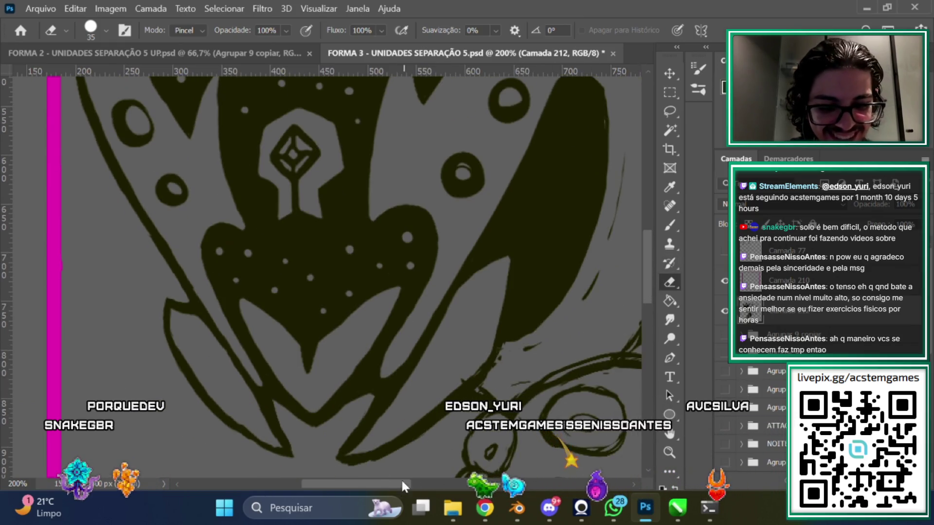
scroll(403, 478, right, 3)
scroll(564, 307, up, 1)
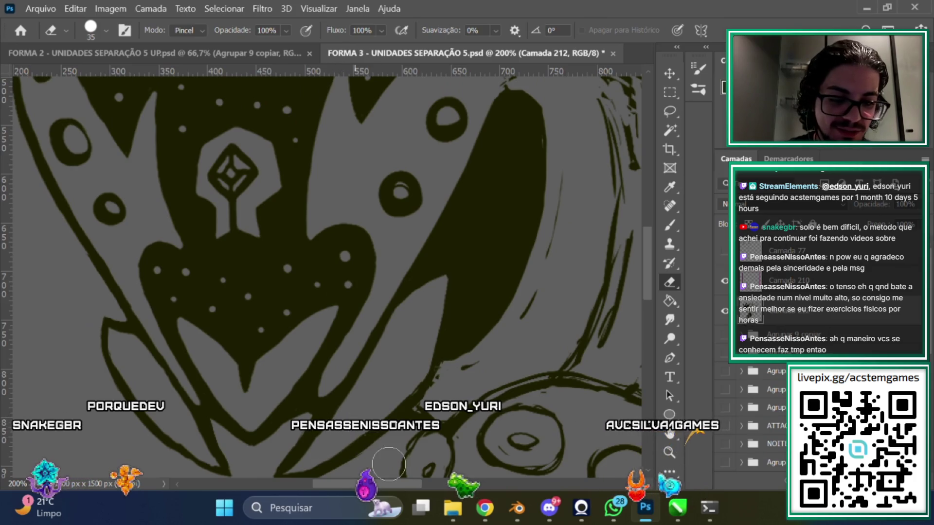
scroll(651, 263, up, 3)
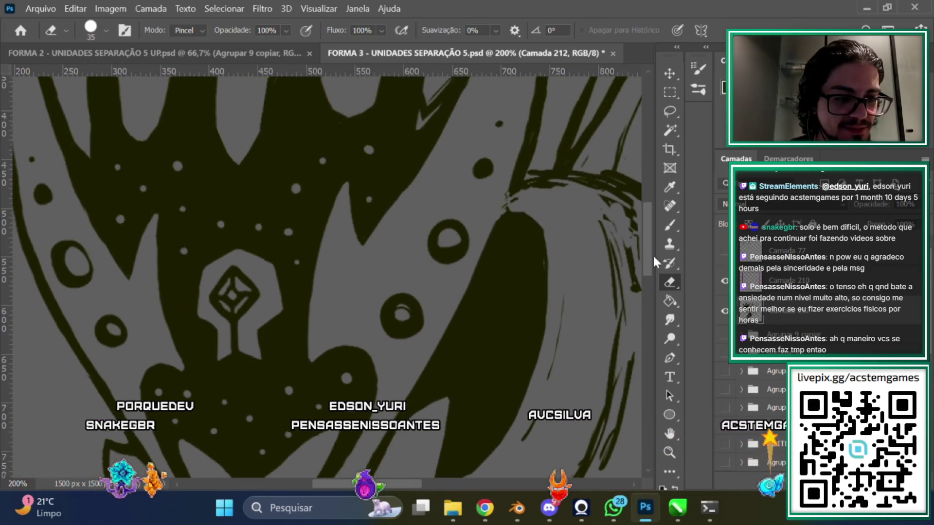
scroll(651, 263, up, 2)
key(b)
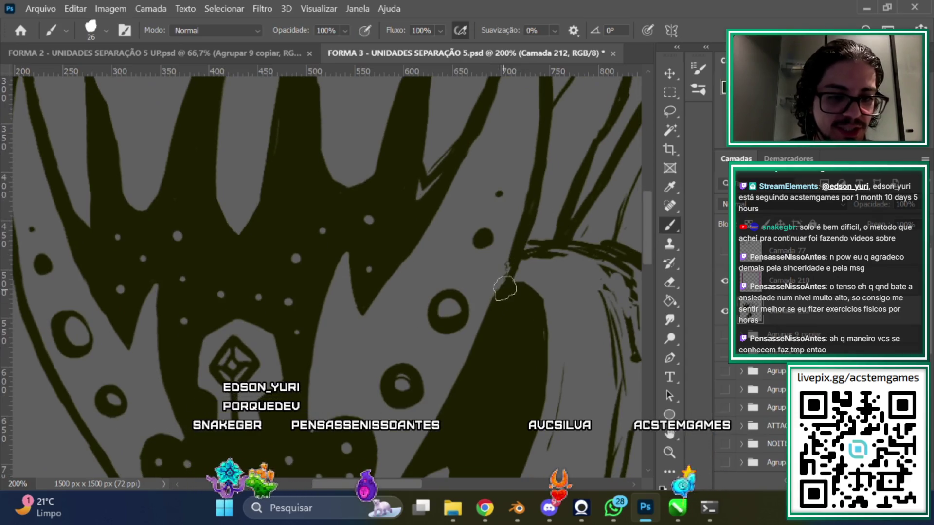
Ink the first rough strokes on the collar beside the dark crescent
scroll(632, 272, down, 2)
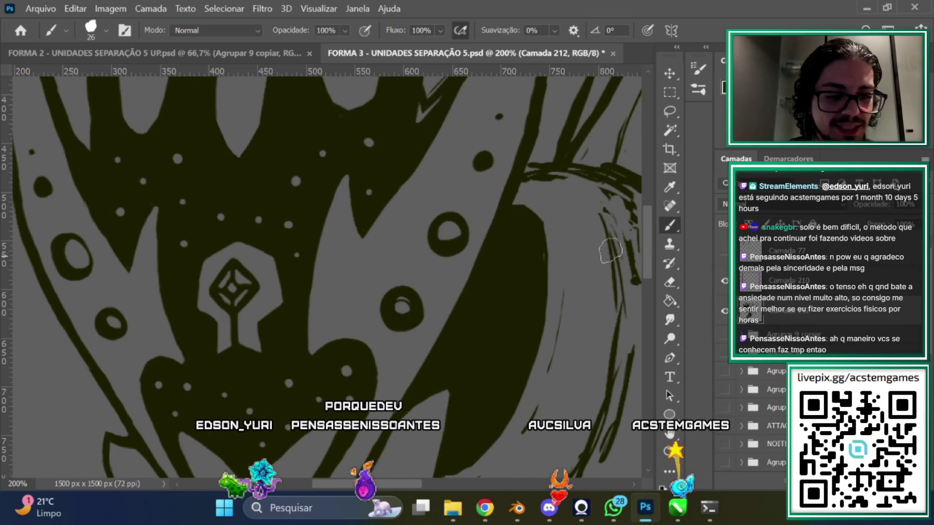
scroll(657, 252, down, 1)
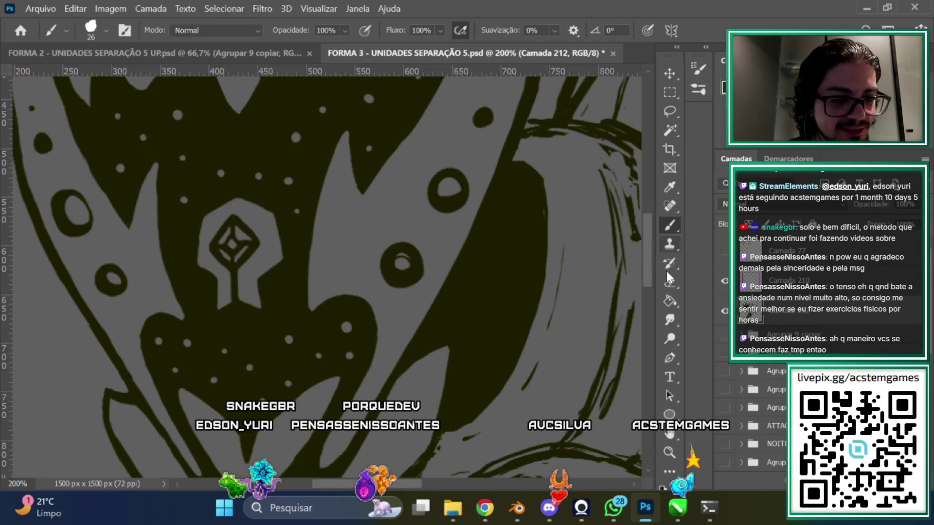
scroll(651, 237, down, 2)
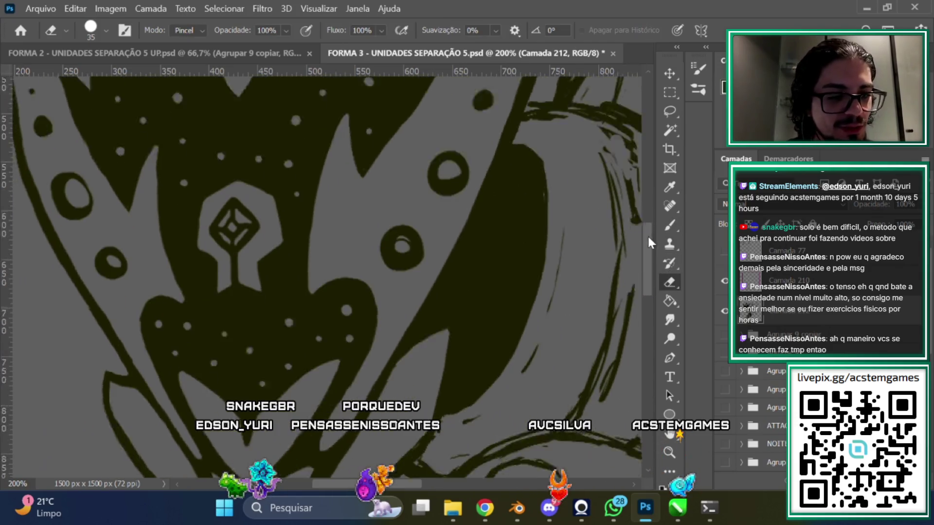
scroll(434, 481, right, 3)
scroll(434, 481, right, 1)
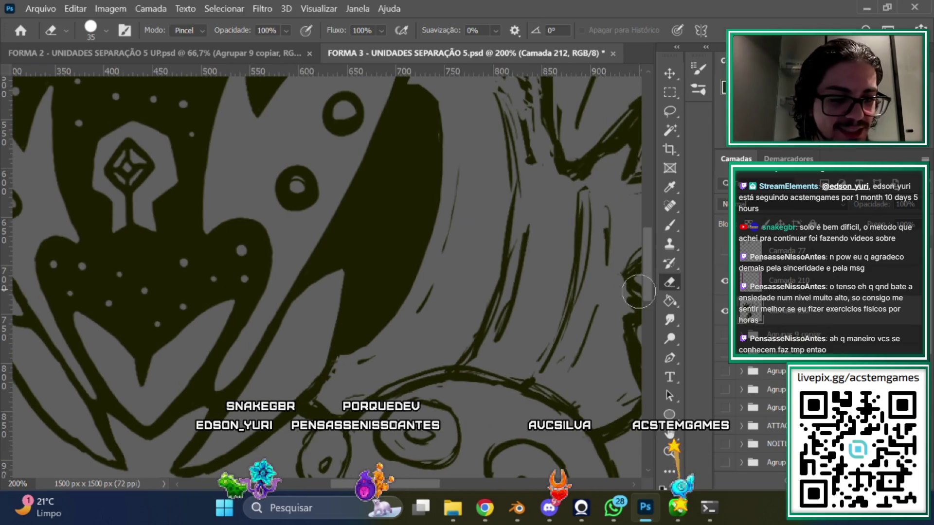
scroll(656, 250, up, 2)
key(b)
scroll(656, 250, down, 1)
scroll(652, 255, up, 2)
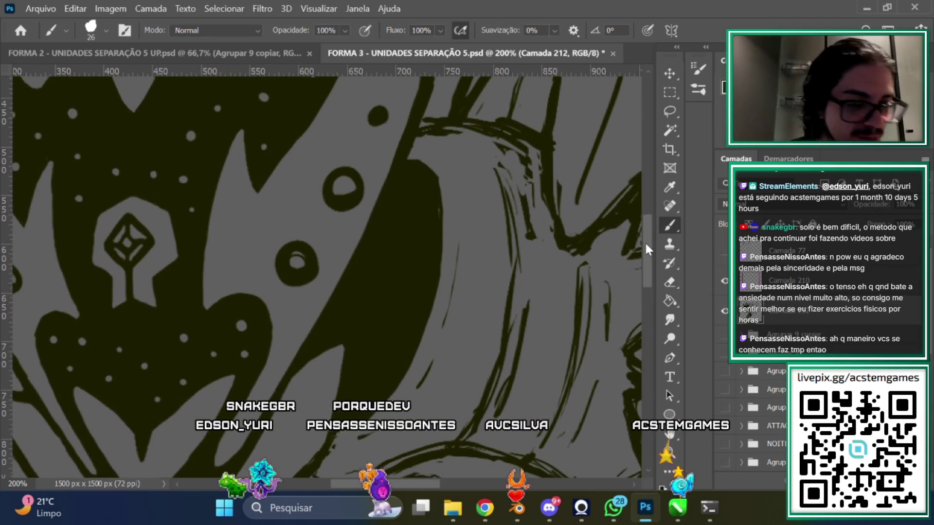
Continue hatching along the collar, giving the crescent a cleaner reinked edge
scroll(652, 255, down, 1)
scroll(451, 175, right, 1)
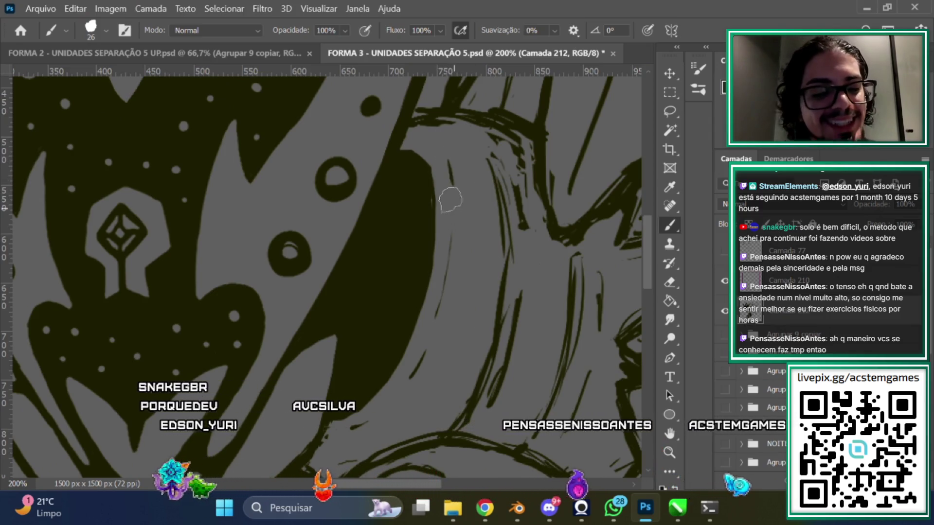
scroll(651, 255, down, 2)
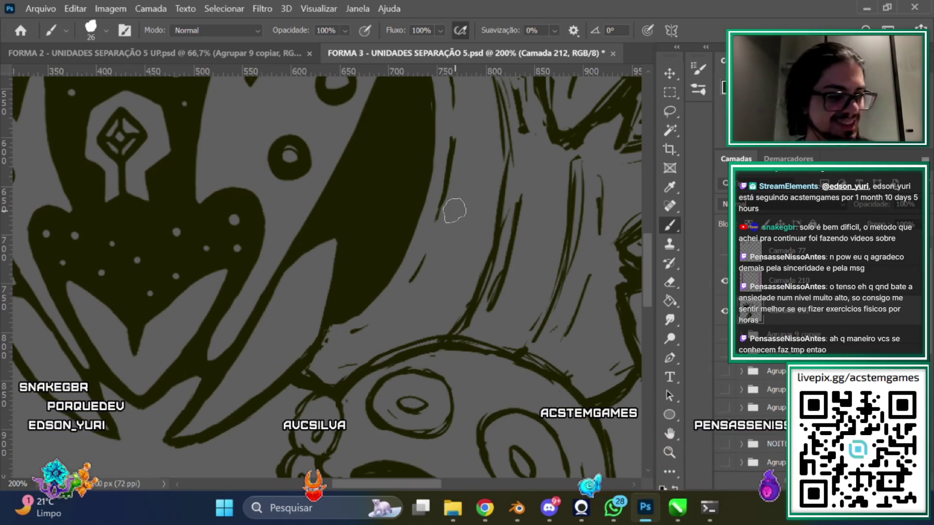
scroll(653, 240, up, 2)
scroll(653, 239, down, 2)
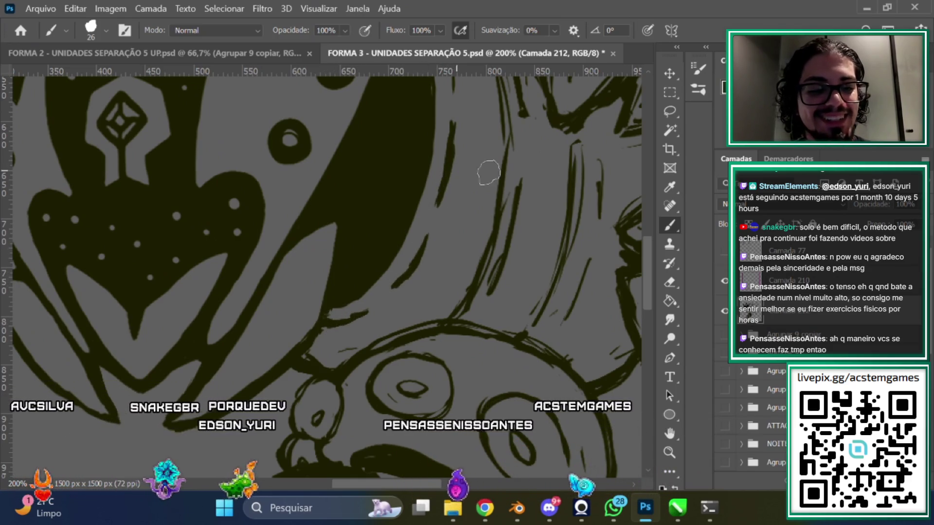
scroll(465, 204, up, 3)
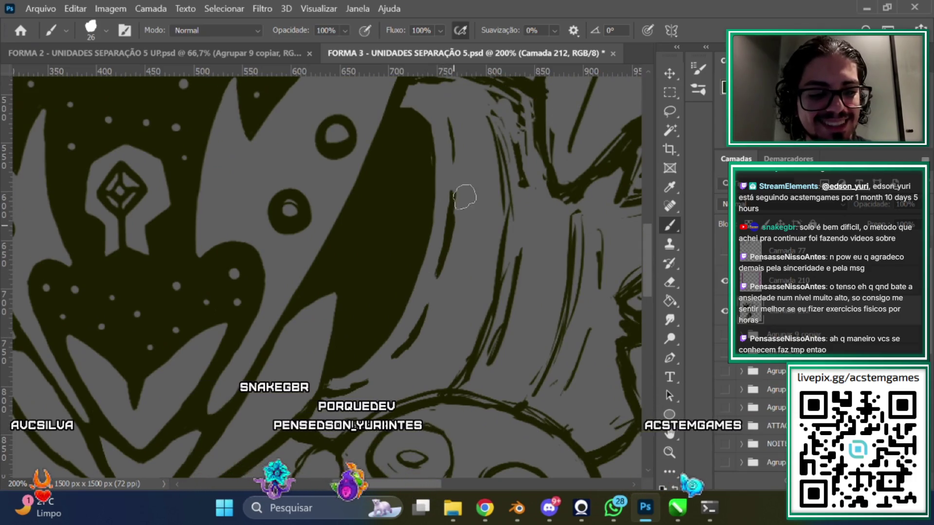
scroll(454, 243, up, 3)
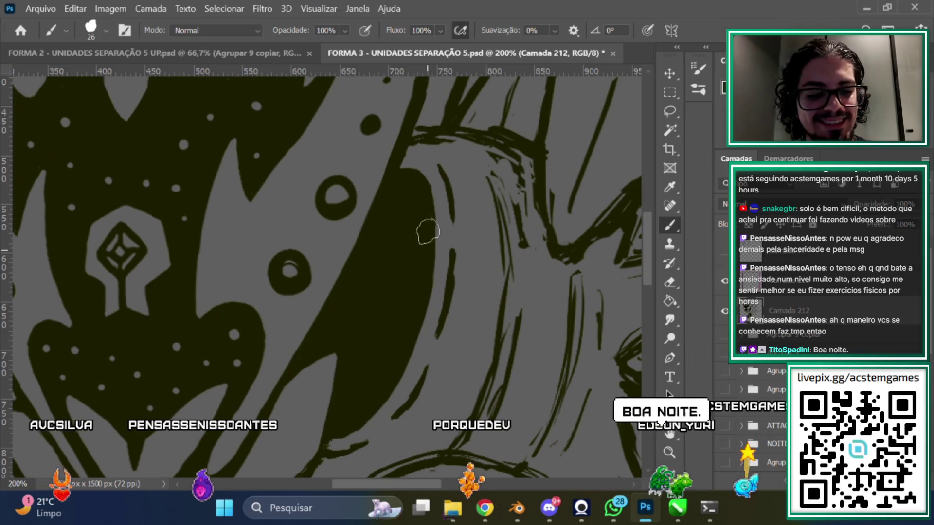
scroll(636, 255, down, 3)
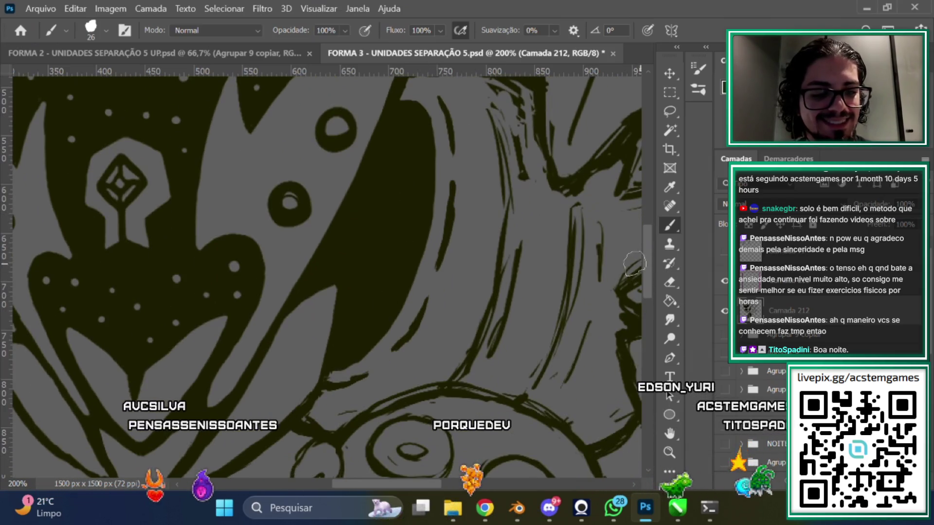
click(669, 282)
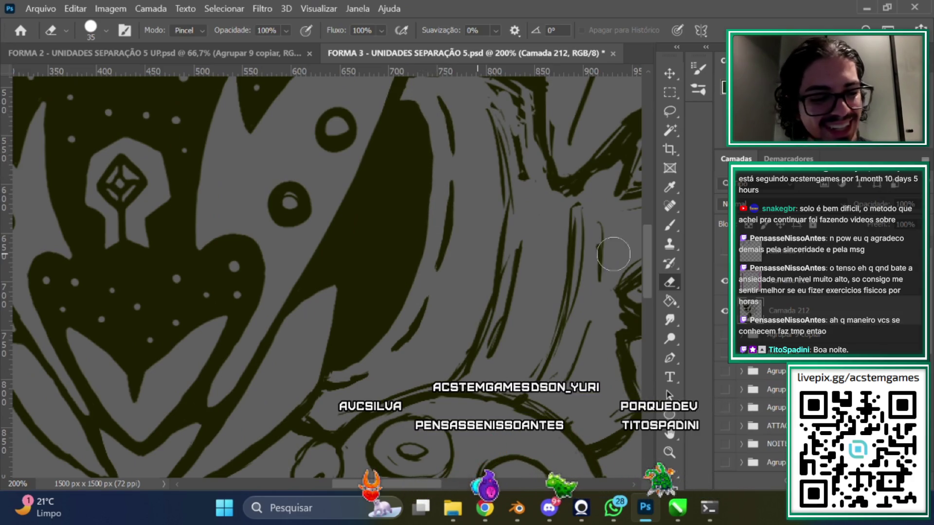
Erase stray line-art strokes where the mask meets the spiky body at 200% zoom
scroll(421, 296, down, 2)
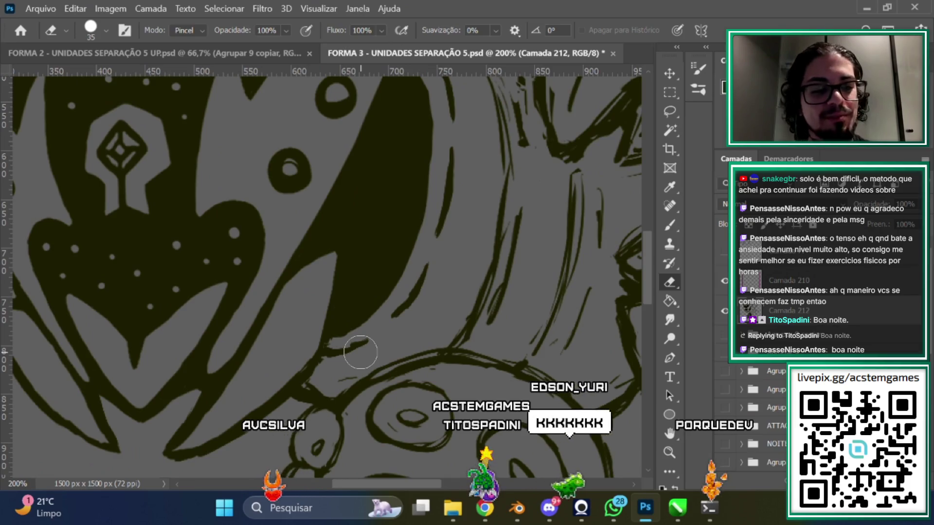
scroll(651, 245, up, 3)
scroll(649, 248, down, 1)
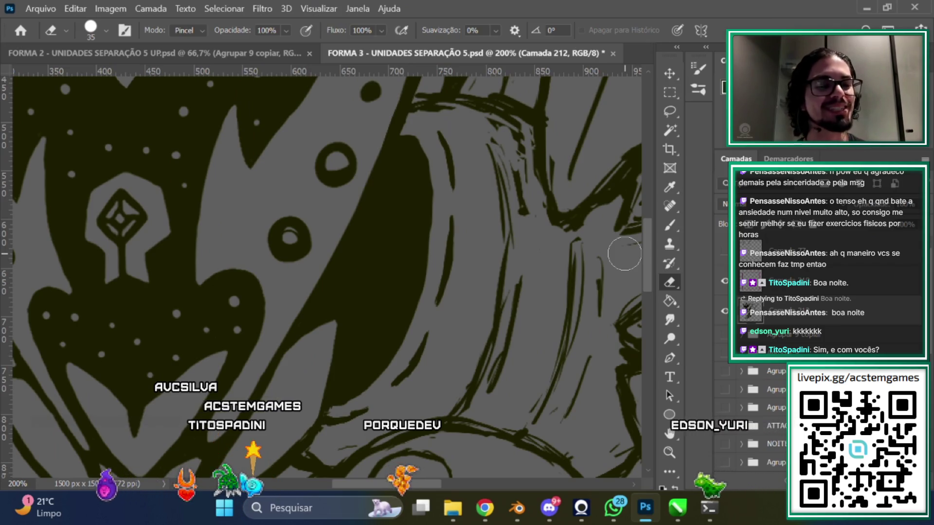
scroll(559, 258, up, 1)
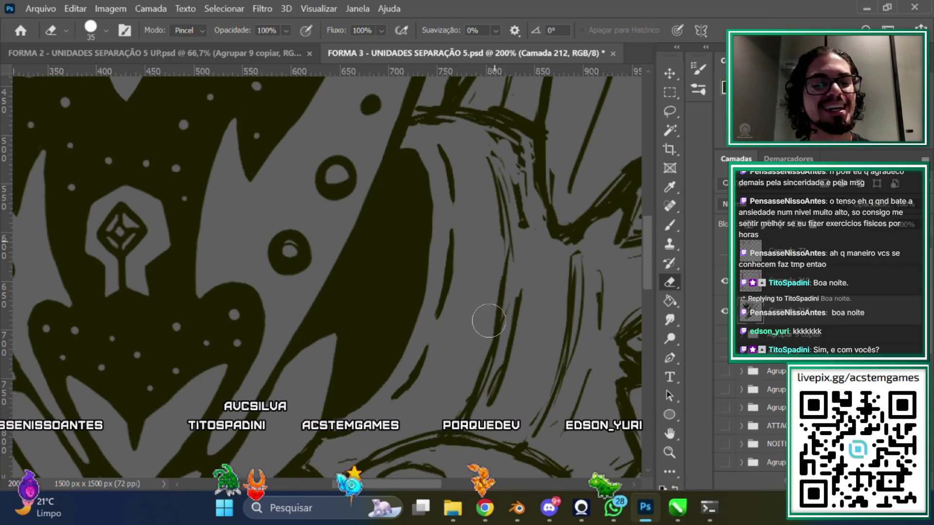
scroll(639, 250, up, 3)
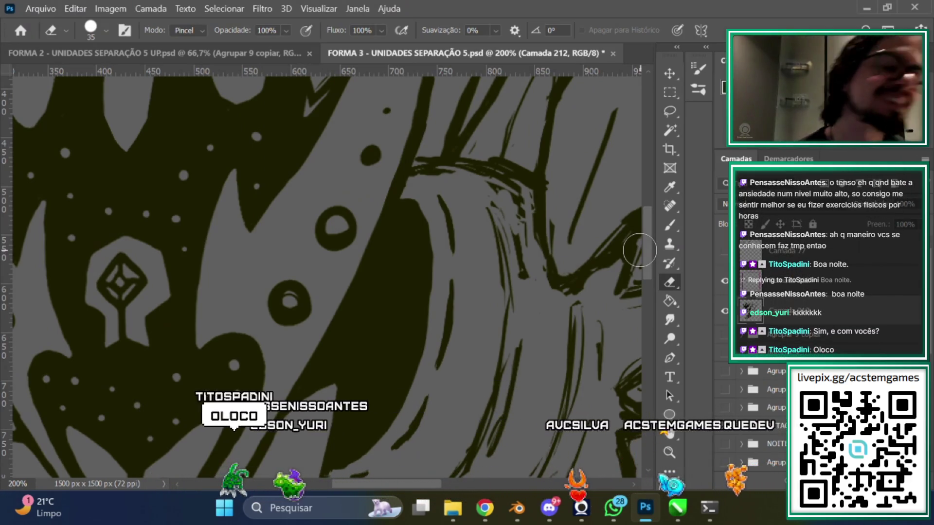
scroll(616, 195, down, 2)
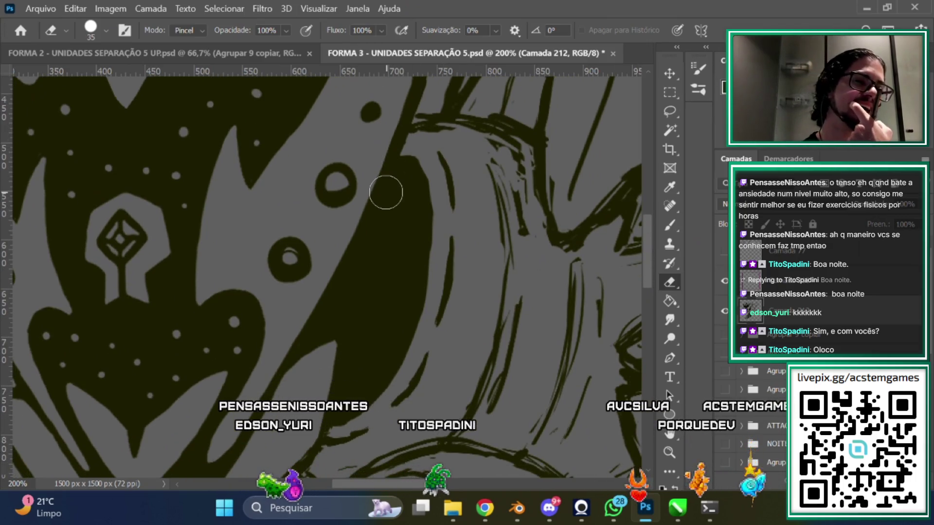
scroll(643, 247, up, 4)
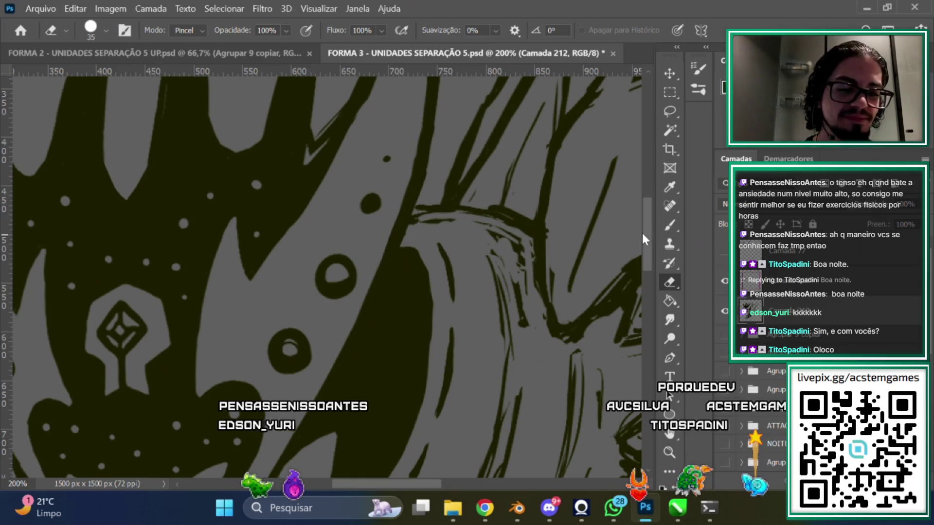
scroll(640, 237, down, 2)
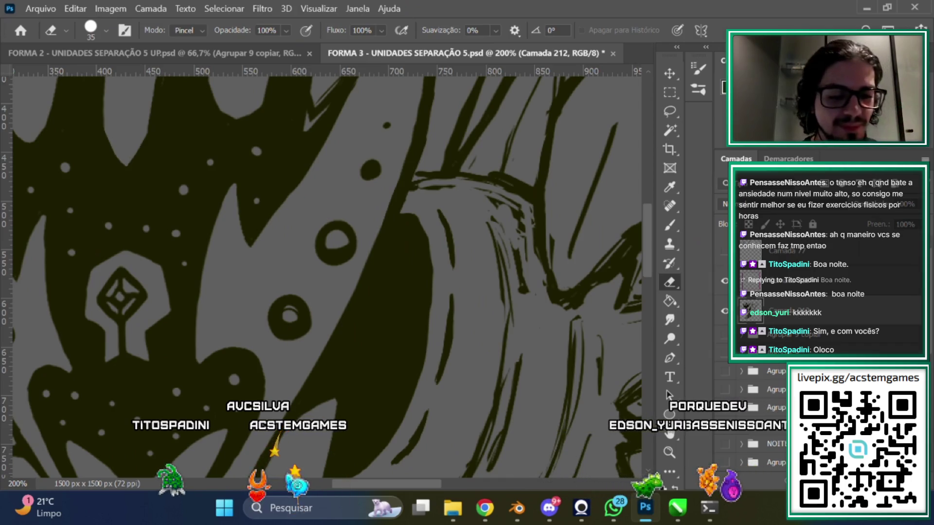
scroll(644, 232, up, 3)
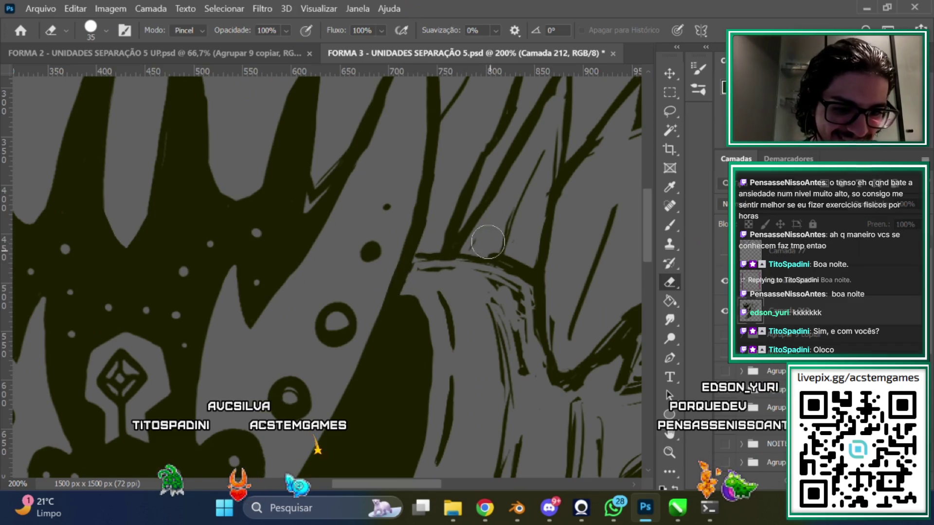
Trim stray strokes on the top-right spines near the canvas border
scroll(652, 238, up, 7)
scroll(546, 175, down, 3)
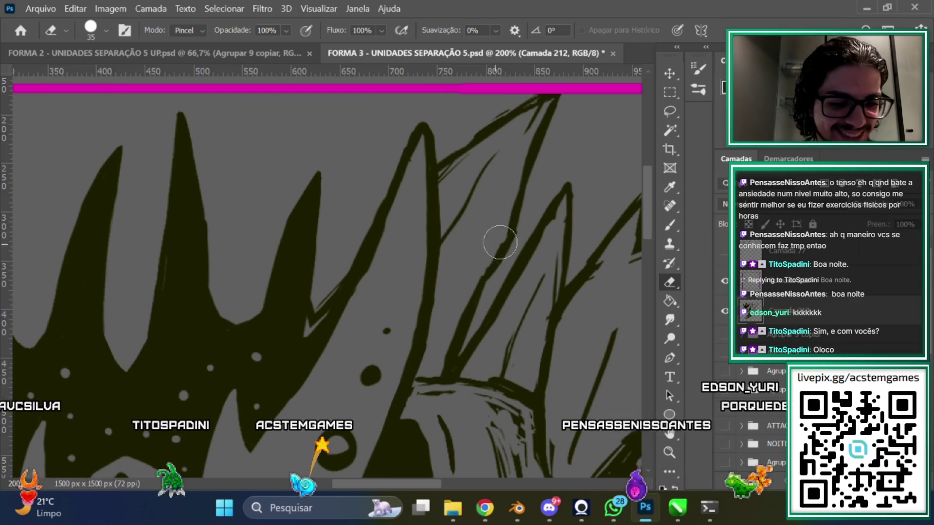
mouse_move(418, 484)
mouse_down()
mouse_move(452, 485)
mouse_move(440, 485)
mouse_up()
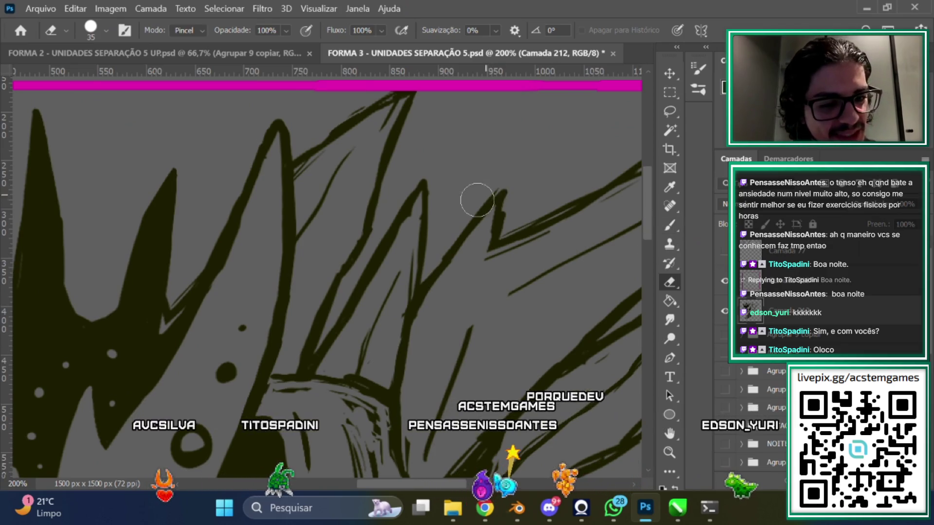
scroll(514, 222, down, 3)
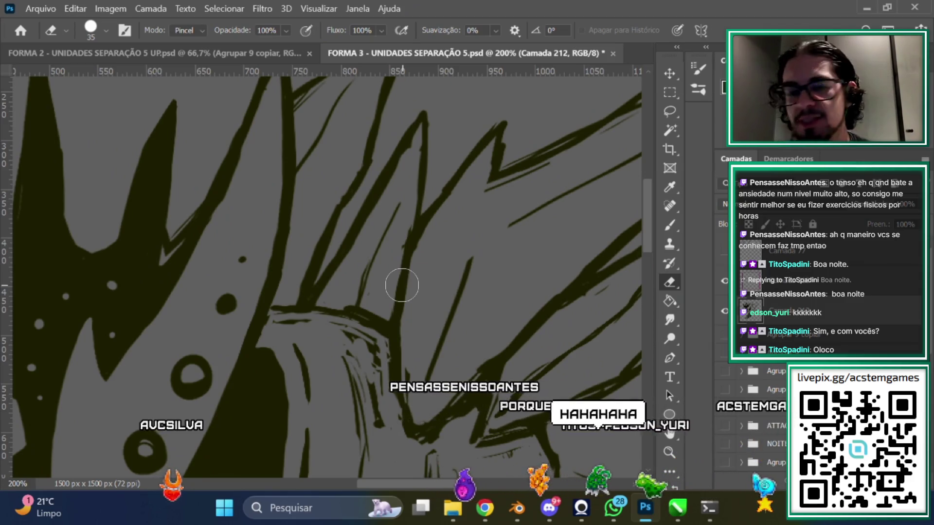
scroll(649, 223, up, 3)
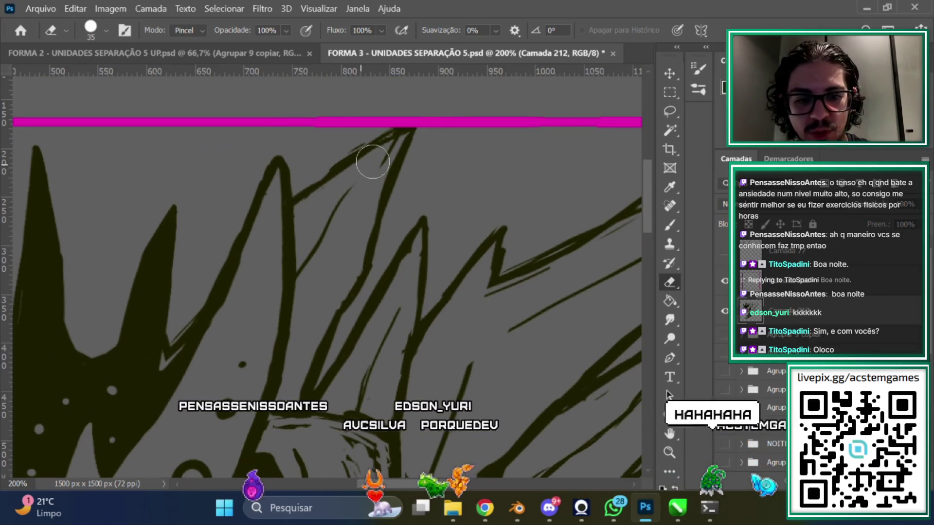
scroll(654, 246, down, 3)
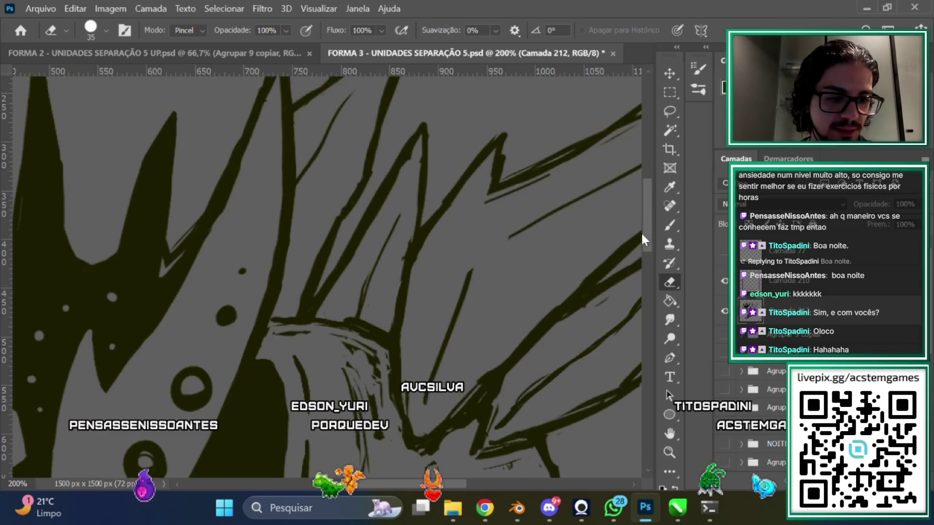
Redraw the top-right spine strokes and tips with the Brush
key(b)
scroll(649, 245, up, 1)
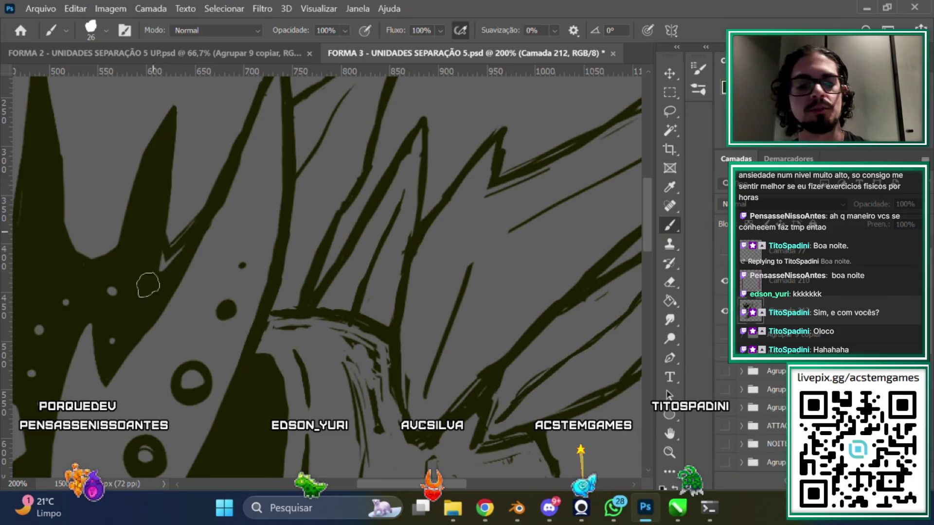
scroll(654, 217, up, 3)
scroll(654, 217, down, 1)
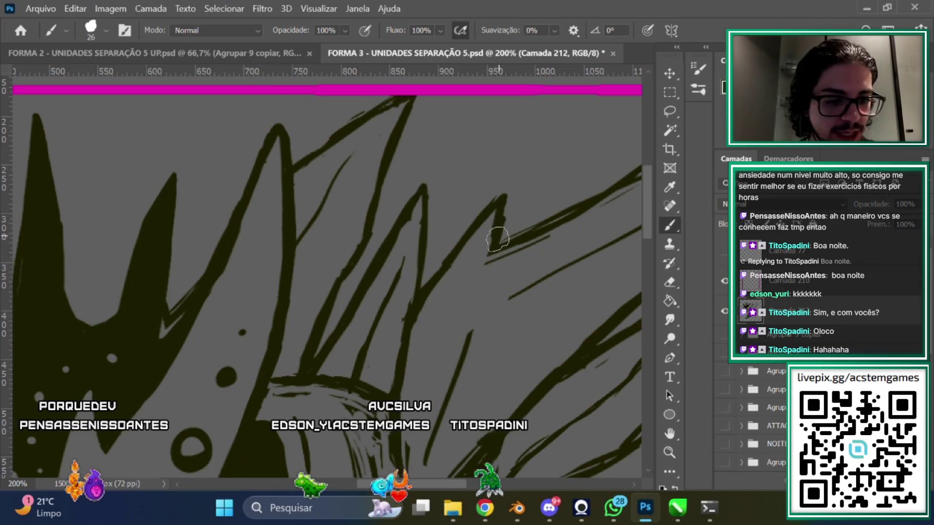
drag(402, 484, 457, 467)
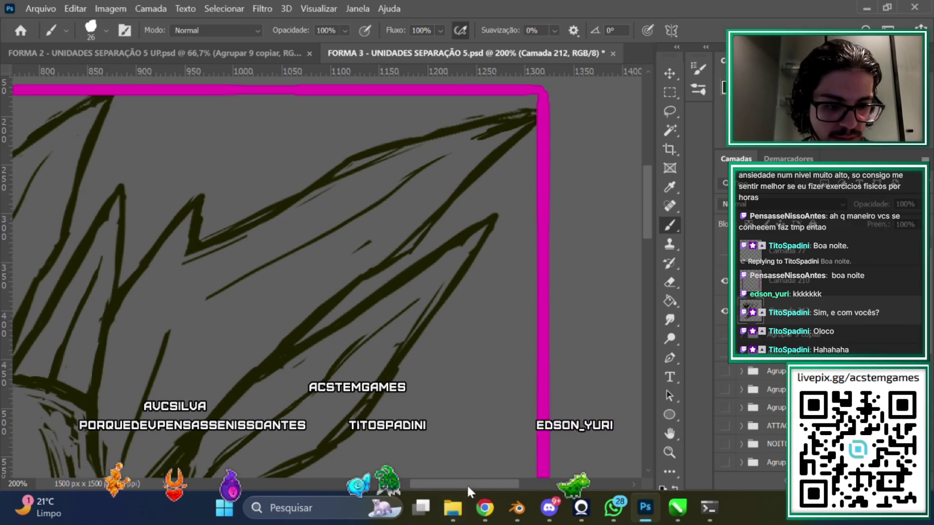
drag(466, 483, 454, 478)
Erase leftover strokes along the spines down to the mask and body junction
key(e)
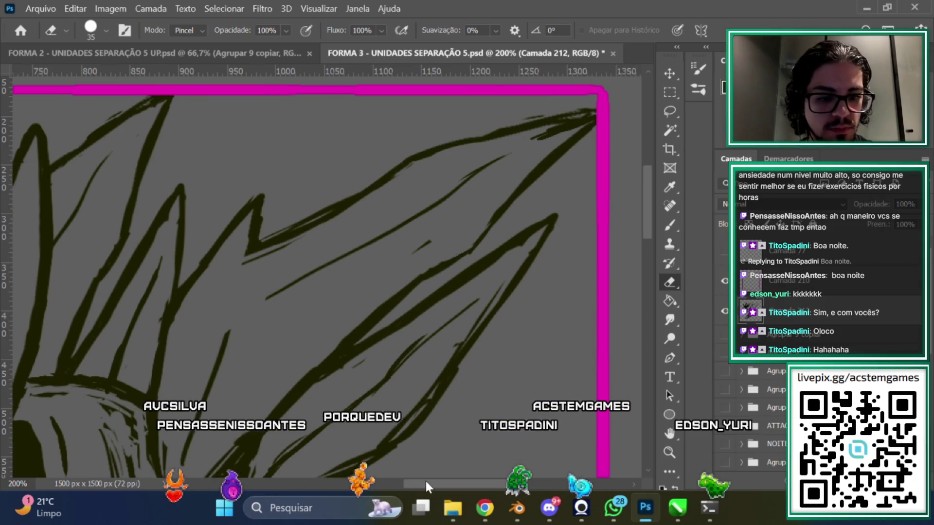
drag(418, 483, 447, 483)
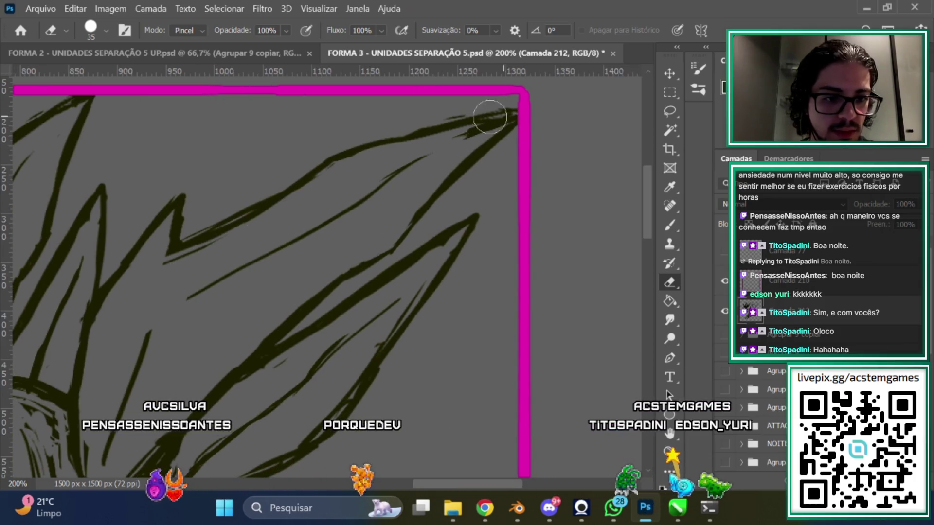
scroll(635, 229, down, 3)
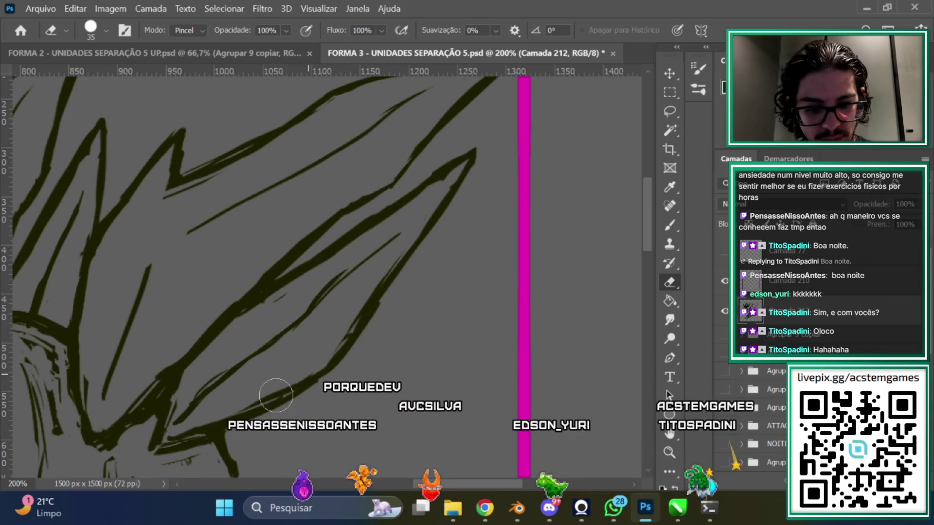
drag(275, 395, 423, 317)
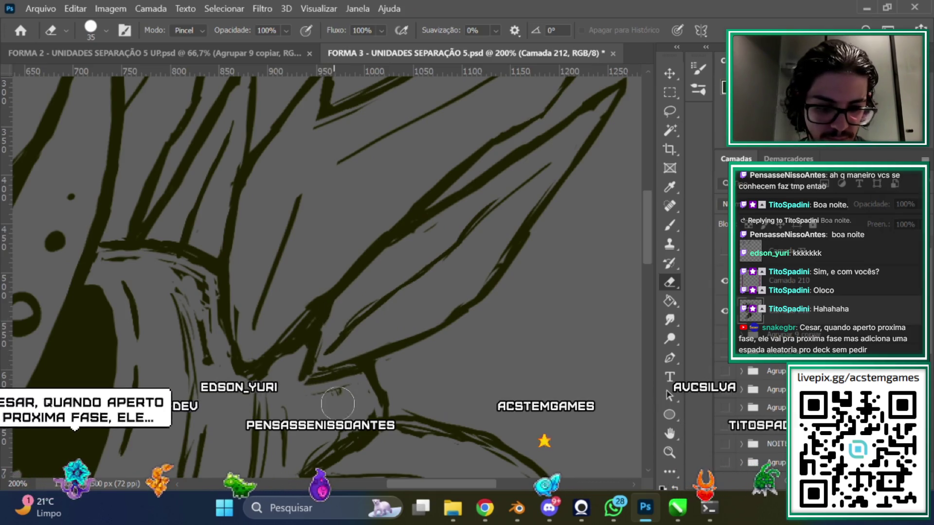
drag(294, 415, 429, 415)
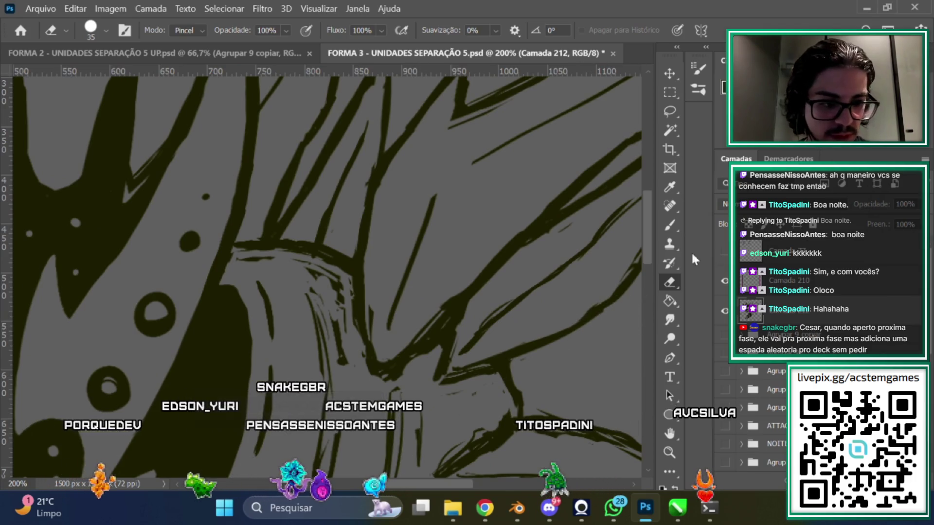
Ink final touches on the spines and zoom out to view the whole creature
click(671, 227)
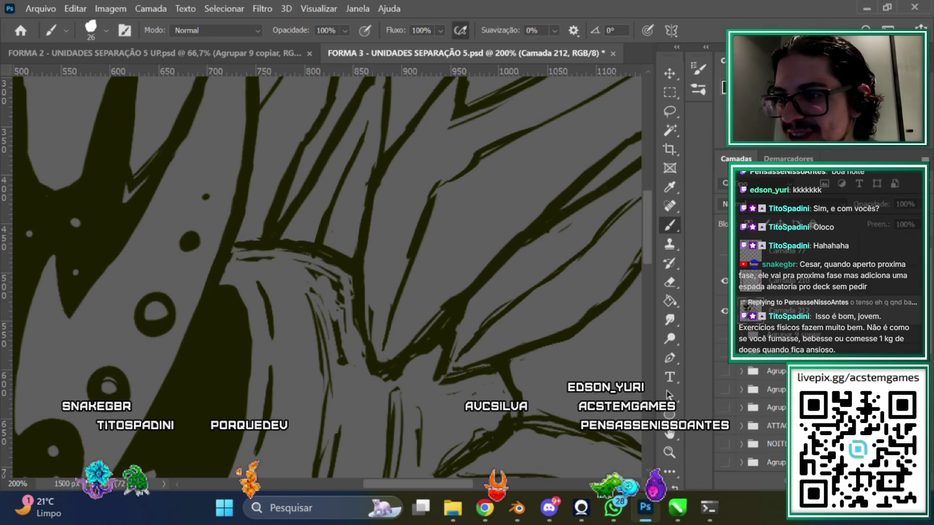
scroll(646, 252, up, 2)
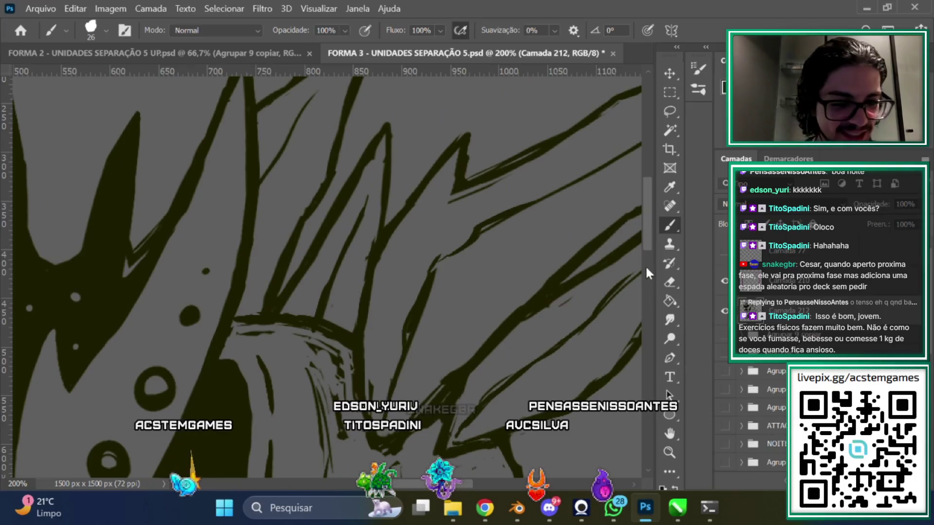
scroll(646, 233, up, 2)
key(ctrl+minus)
key(ctrl+minus)
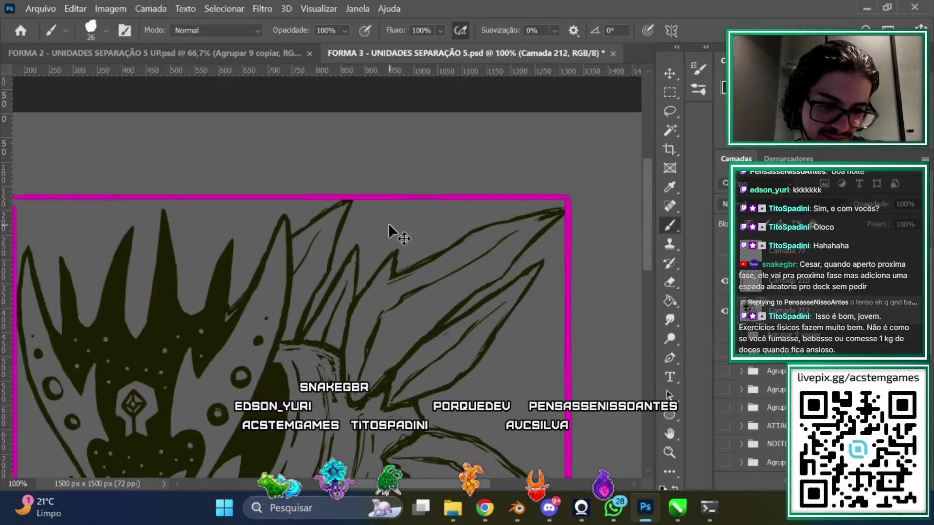
Fix the sucker ring and striped cone linework at 66.7% zoom, alternating Brush and Eraser
key(ctrl+minus)
key(ctrl+plus)
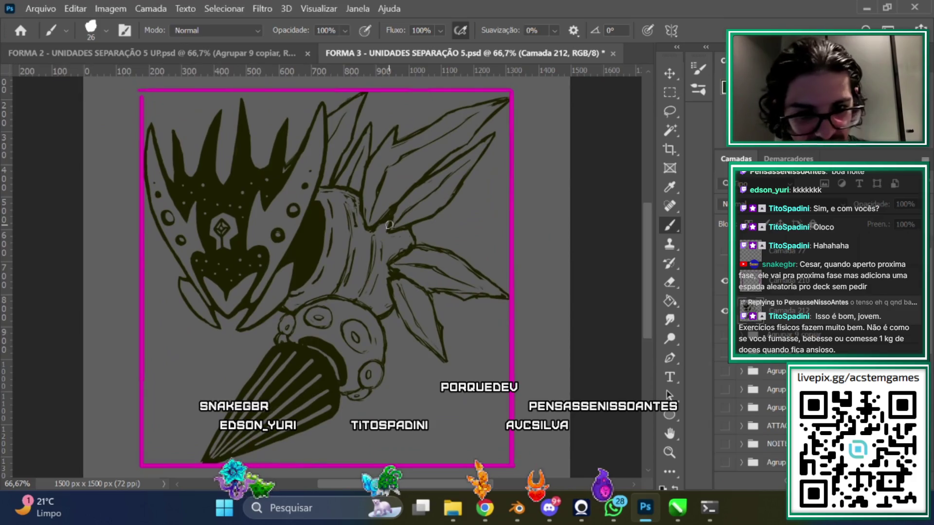
scroll(634, 254, down, 3)
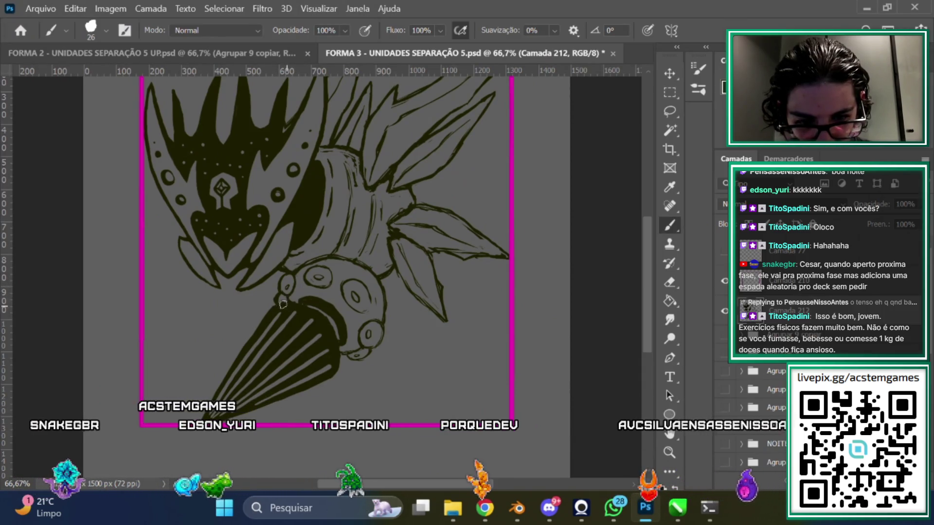
key(e)
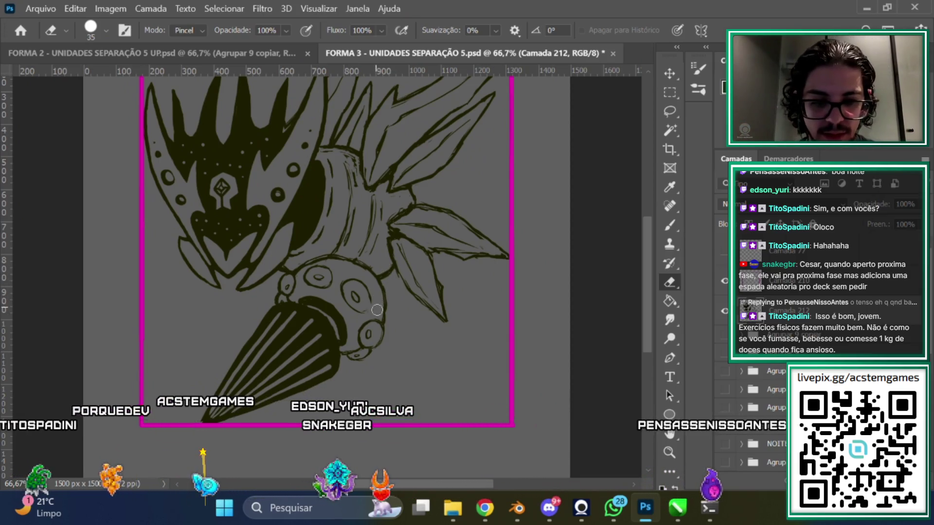
key(b)
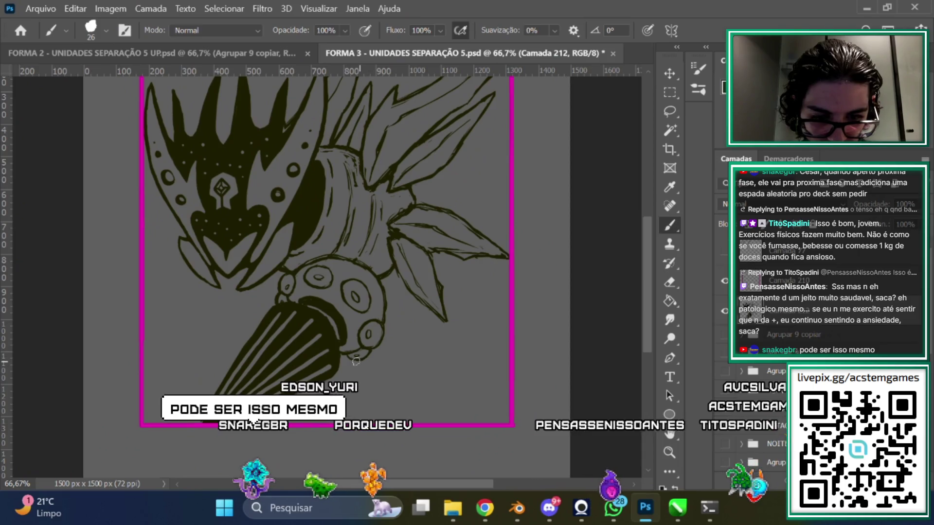
click(668, 283)
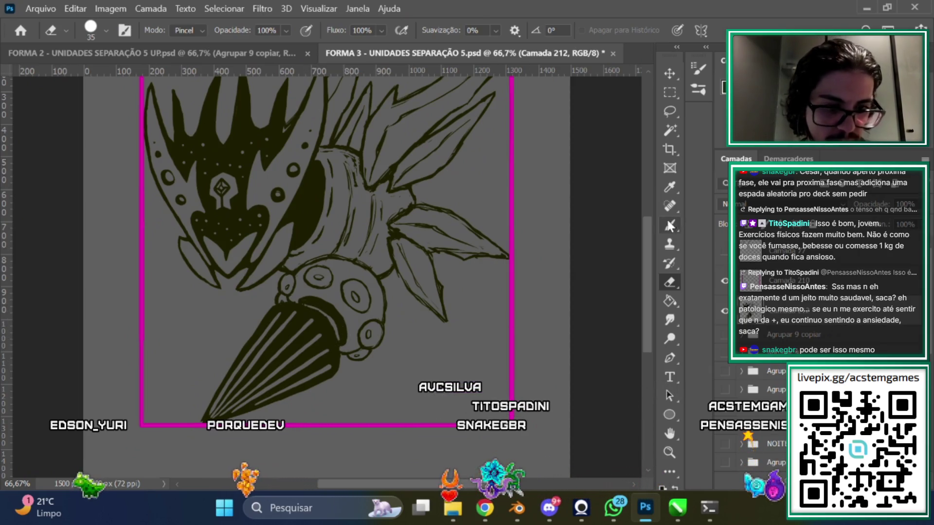
key(b)
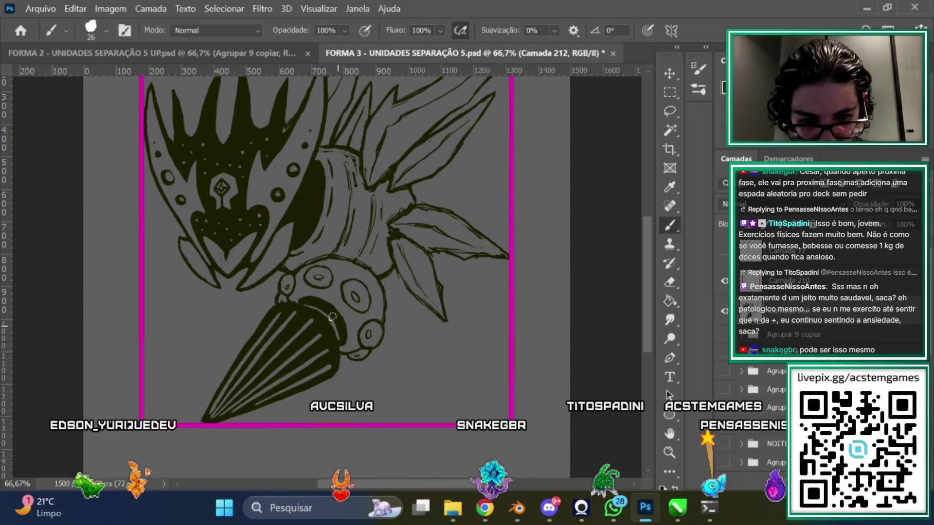
drag(406, 481, 370, 481)
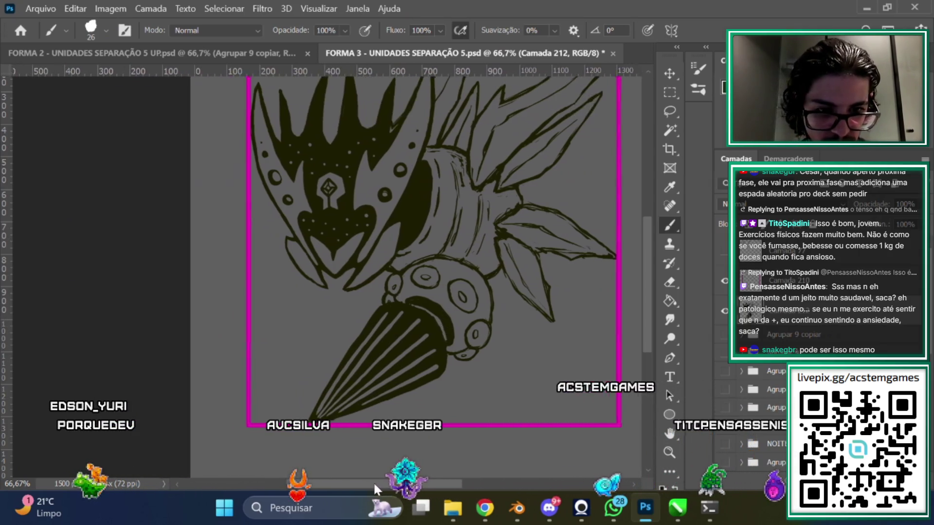
scroll(649, 271, down, 1)
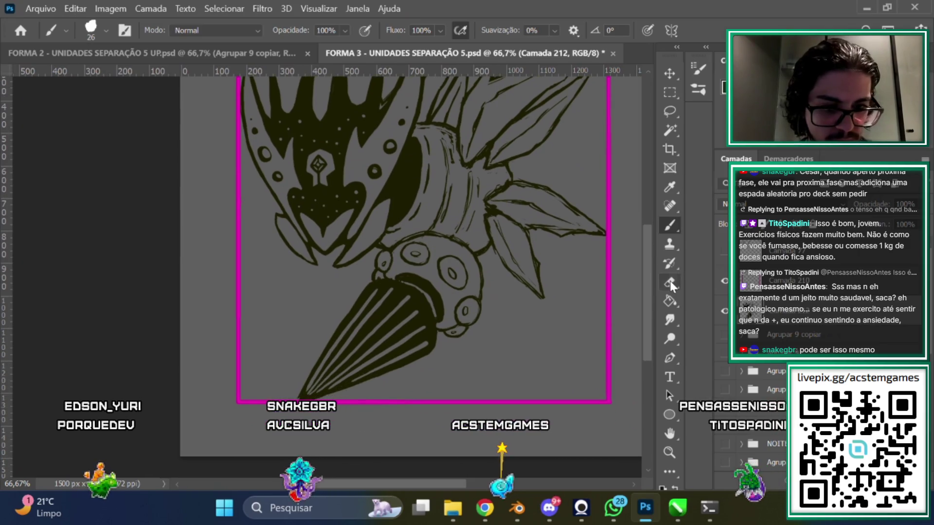
click(670, 282)
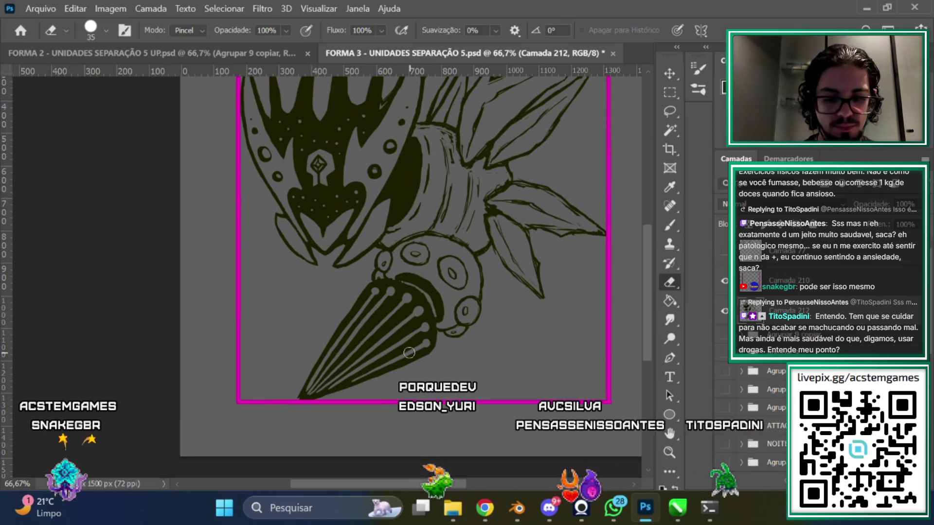
scroll(650, 275, up, 1)
scroll(650, 273, down, 1)
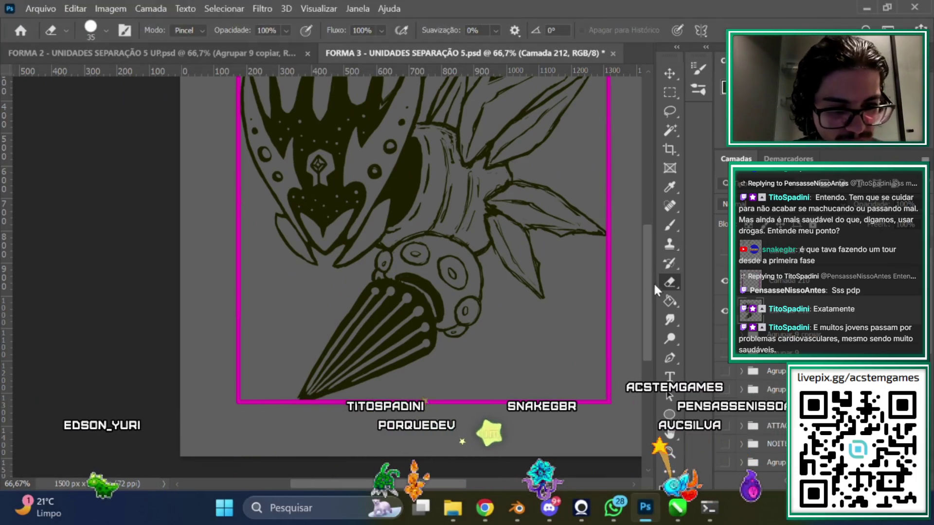
scroll(652, 277, up, 3)
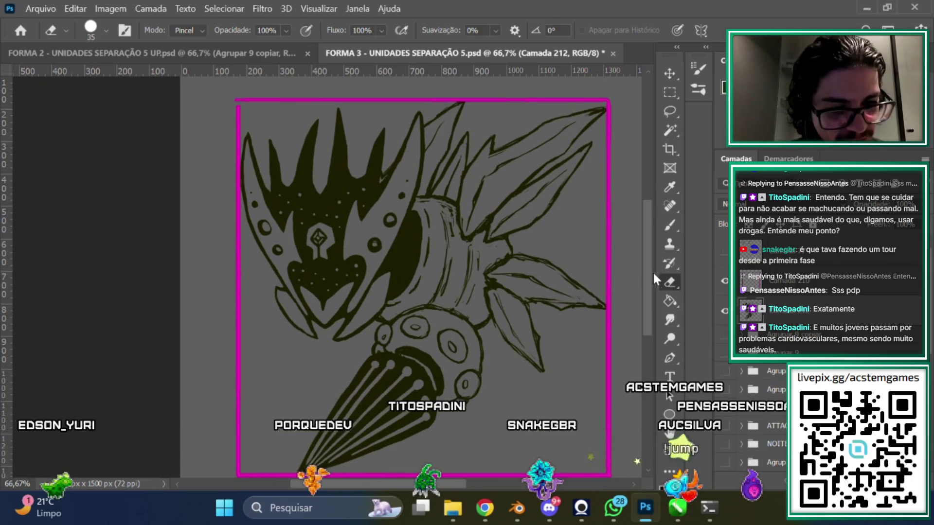
scroll(655, 270, down, 1)
key(ctrl+plus)
key(ctrl+minus)
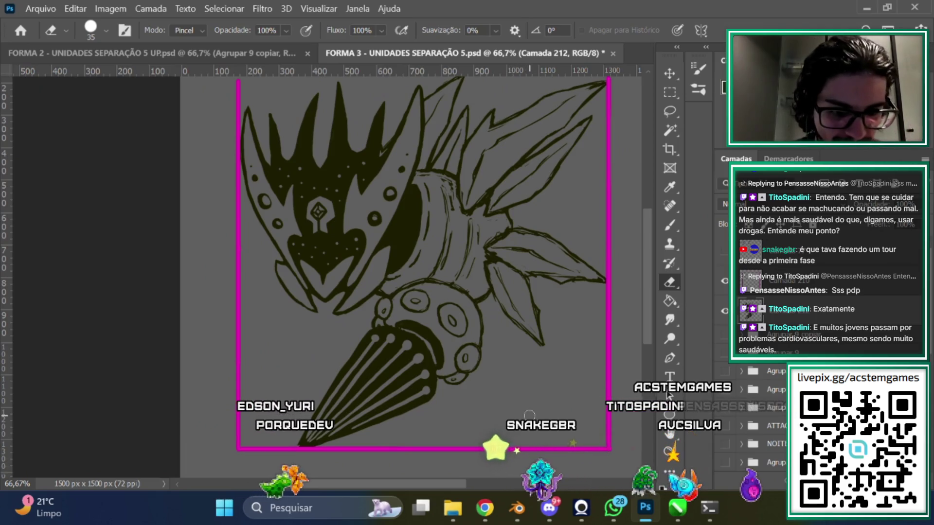
scroll(650, 261, up, 2)
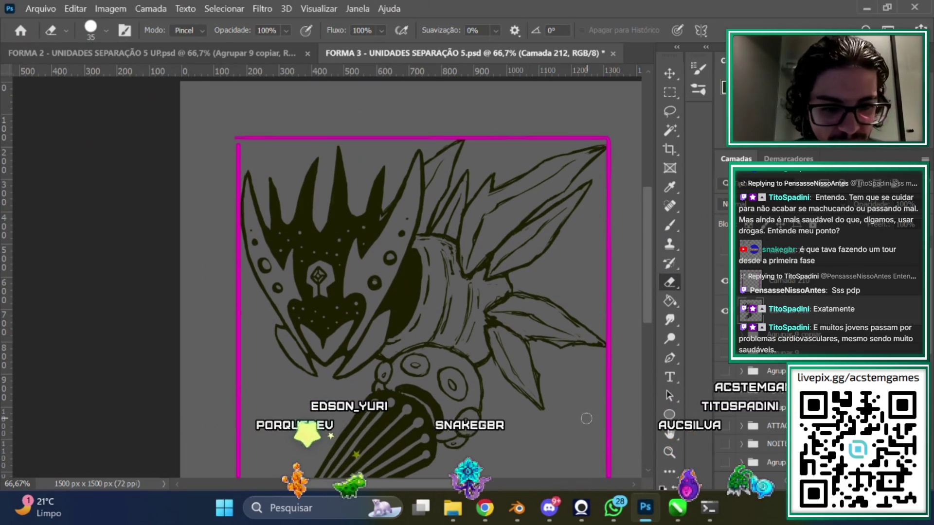
click(669, 112)
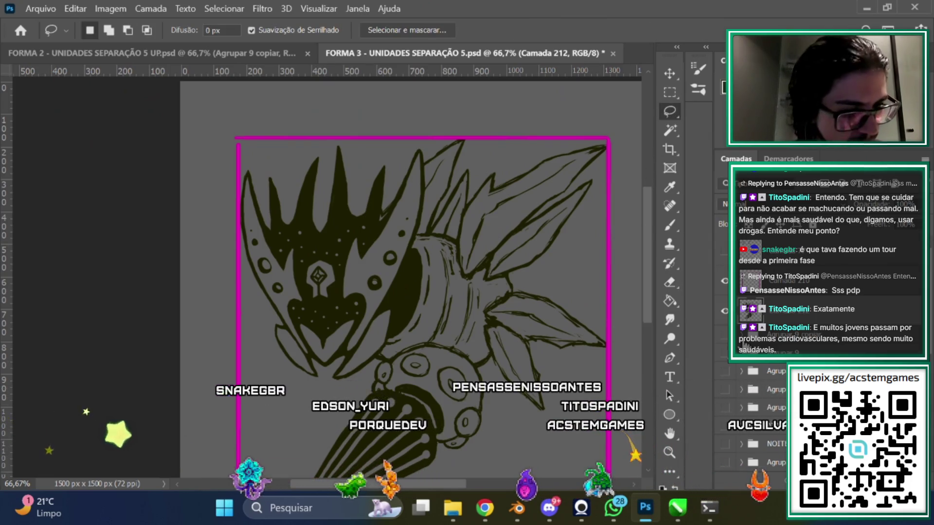
key(ctrl+plus)
scroll(375, 277, down, 2)
Draw a thin pointed spike beside the mask's lower left with the Brush
click(670, 225)
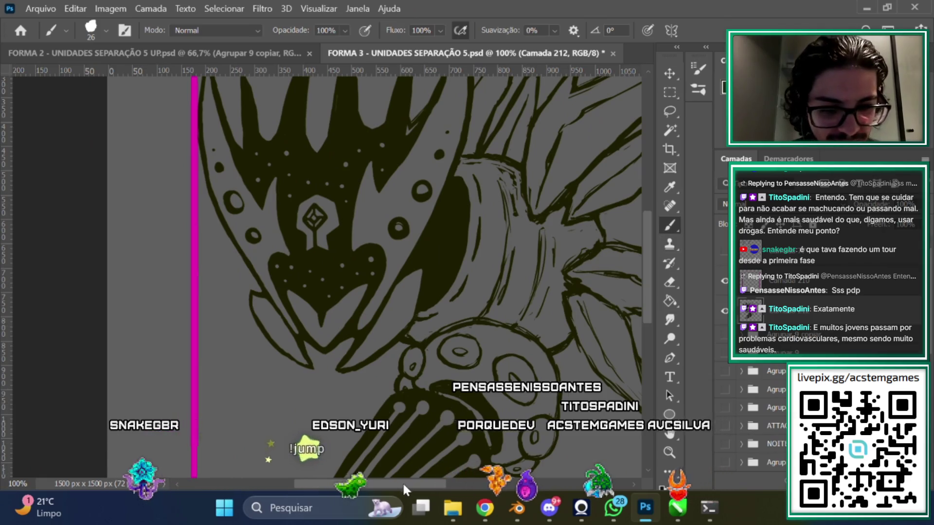
drag(403, 489, 387, 489)
click(669, 282)
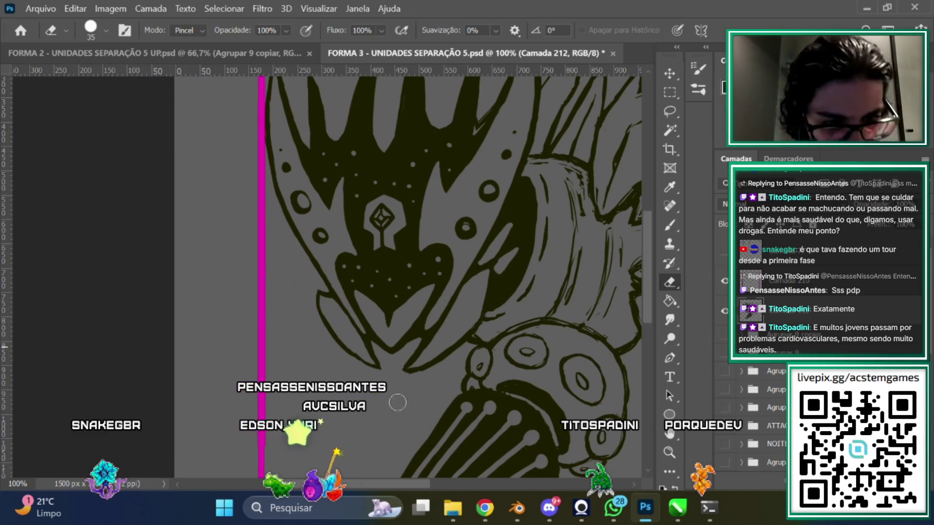
click(666, 226)
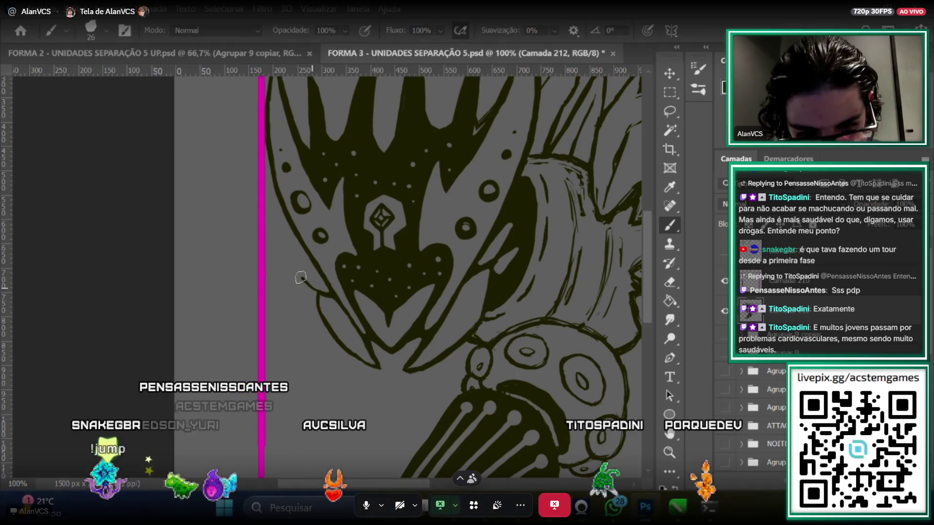
drag(308, 271, 317, 296)
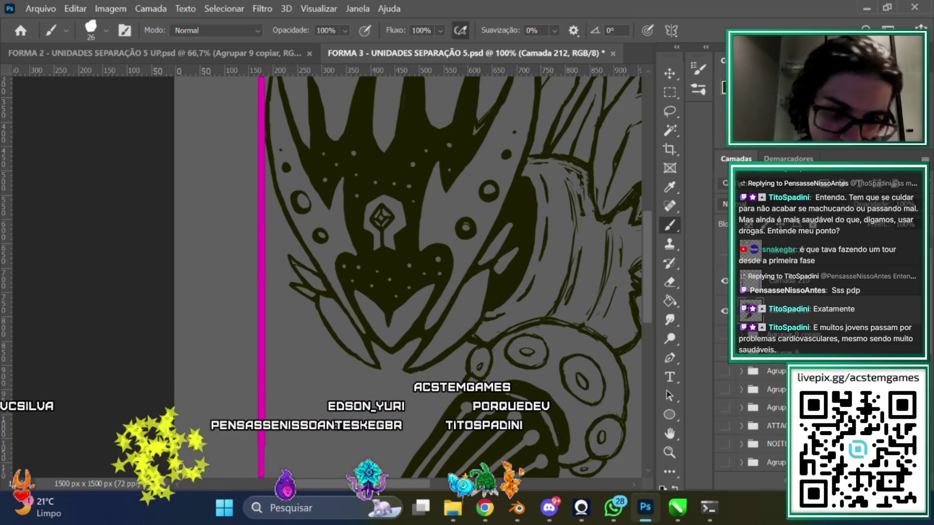
key(ctrl+plus)
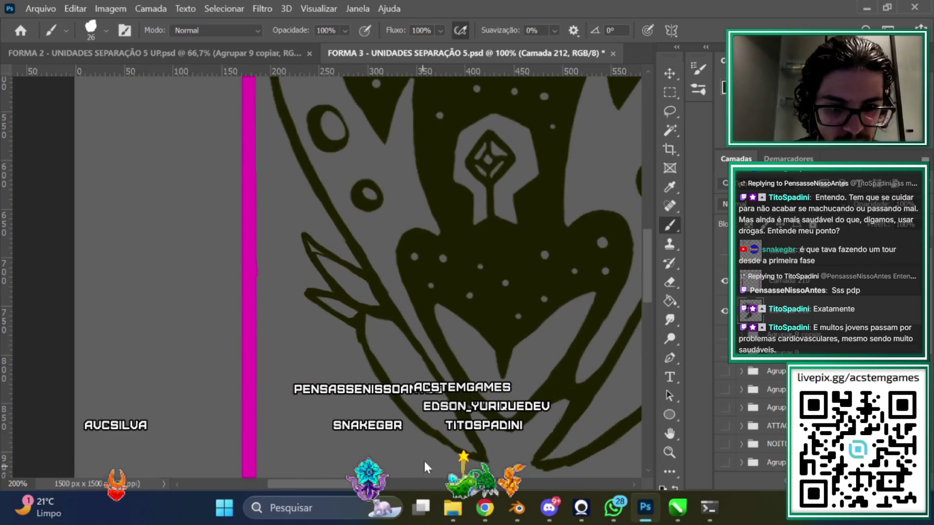
Lasso the new spike, skew it slightly upward with Free Transform, and deselect
key(l)
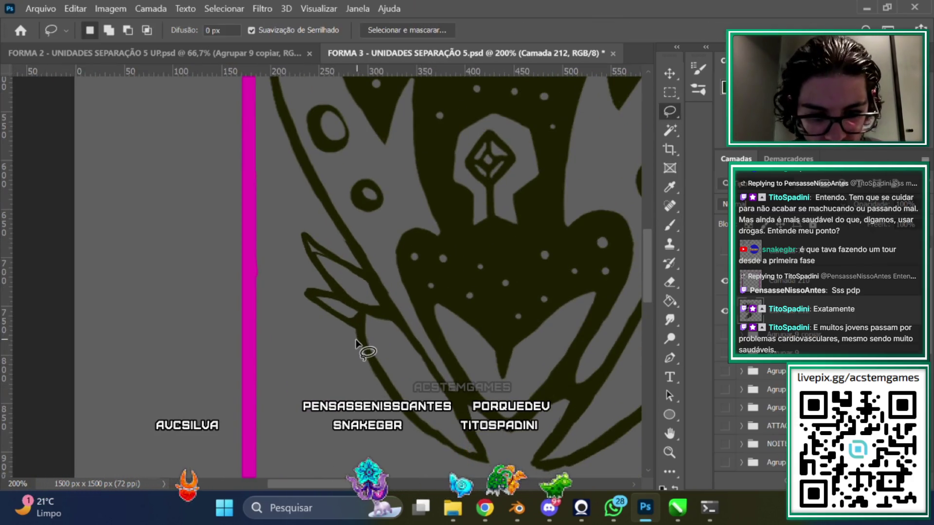
drag(375, 301, 332, 237)
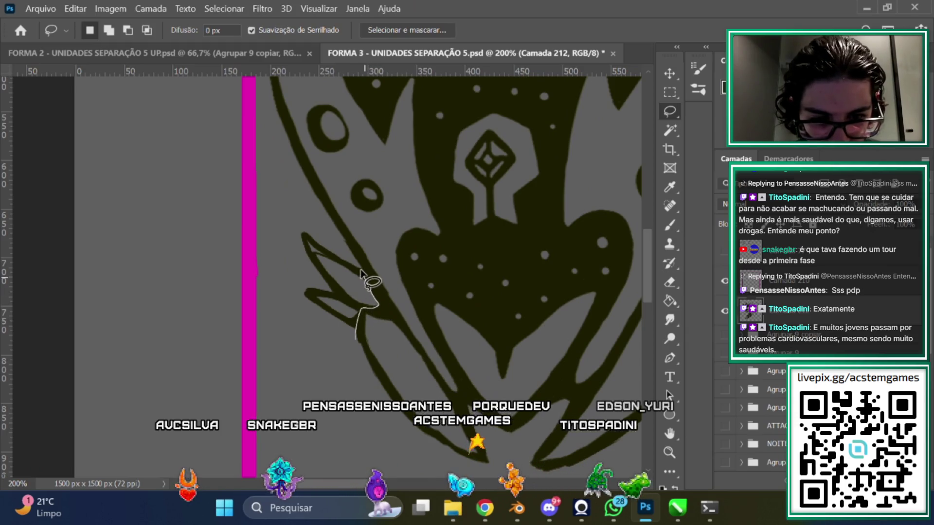
key(ctrl+t)
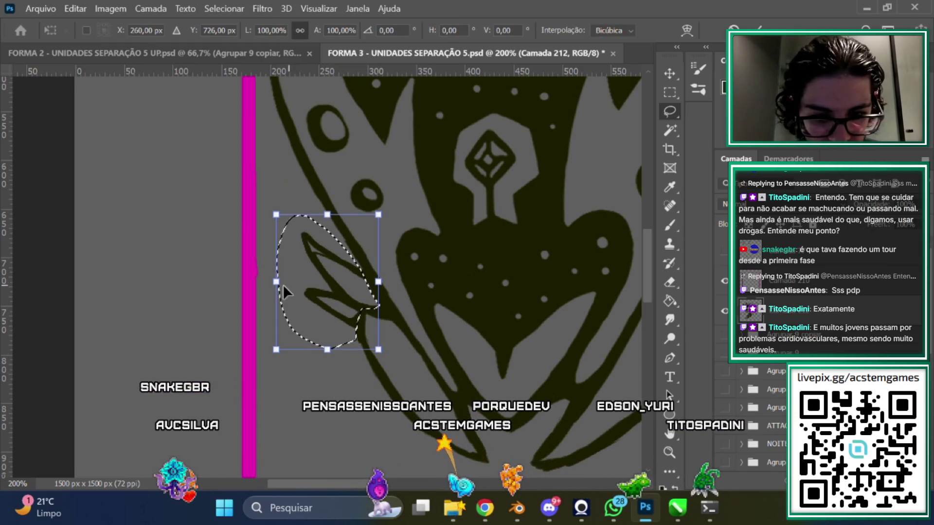
drag(276, 281, 276, 270)
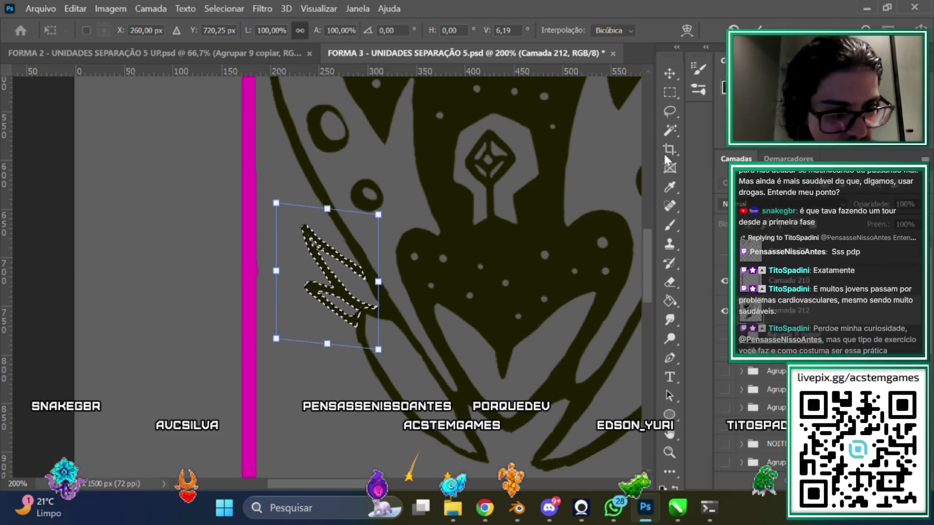
key(Return)
key(w)
key(Delete)
key(ctrl+d)
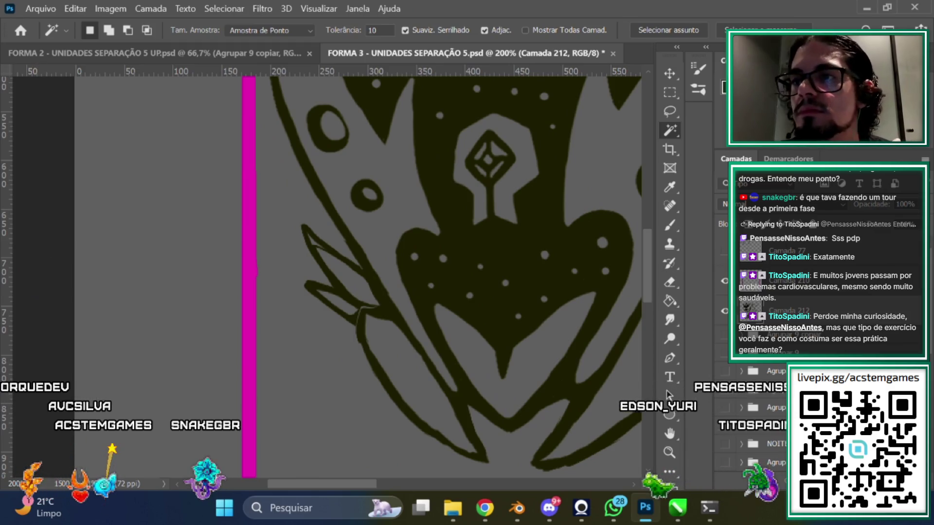
Set the Eraser size to 17 px
click(670, 282)
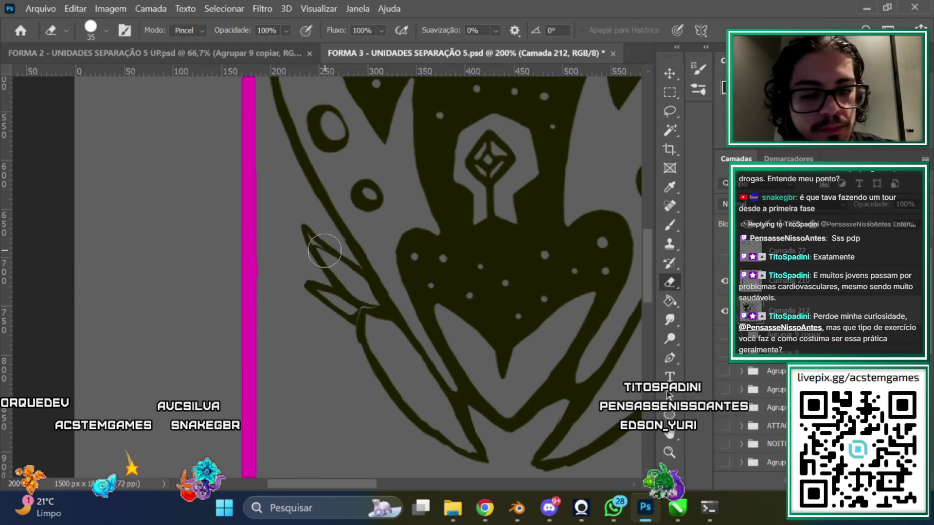
right_click(400, 220)
drag(514, 174, 479, 176)
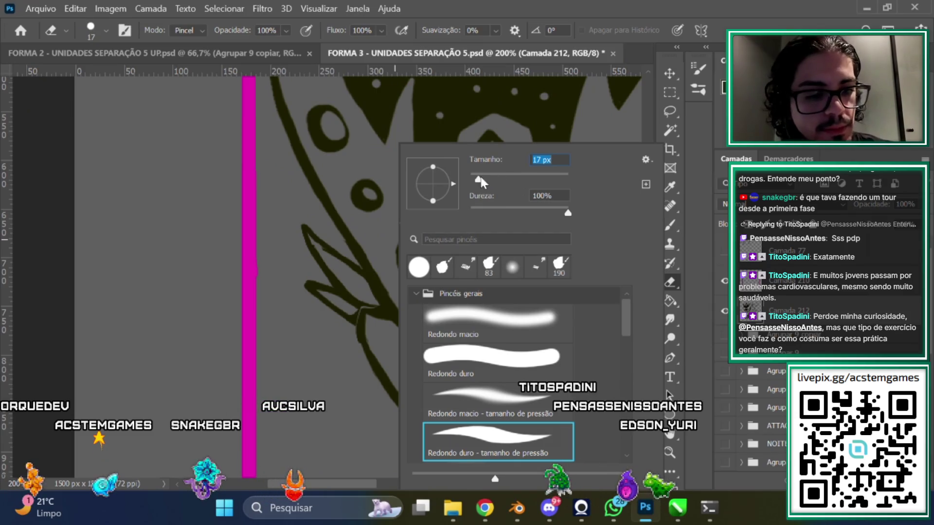
key(Return)
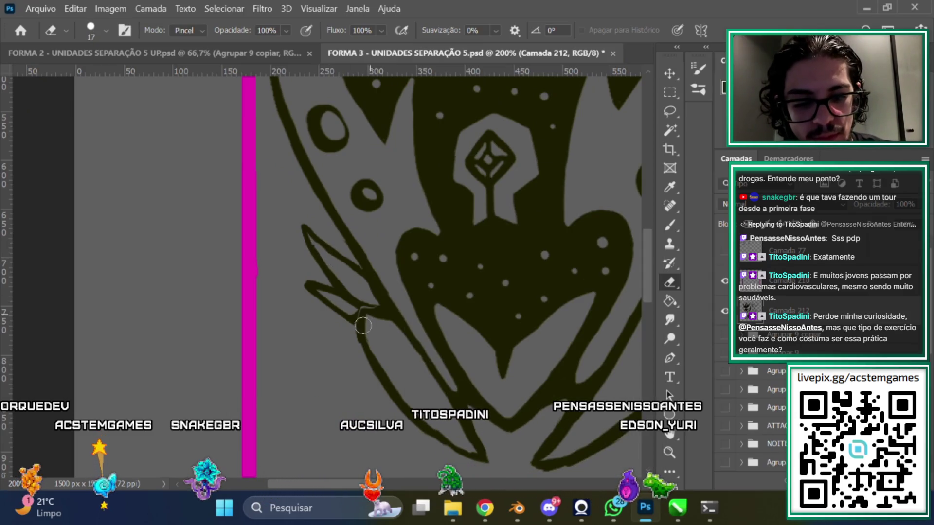
Tidy the spiky outlines and diamond emblem edges along the mask's lower edge
key(b)
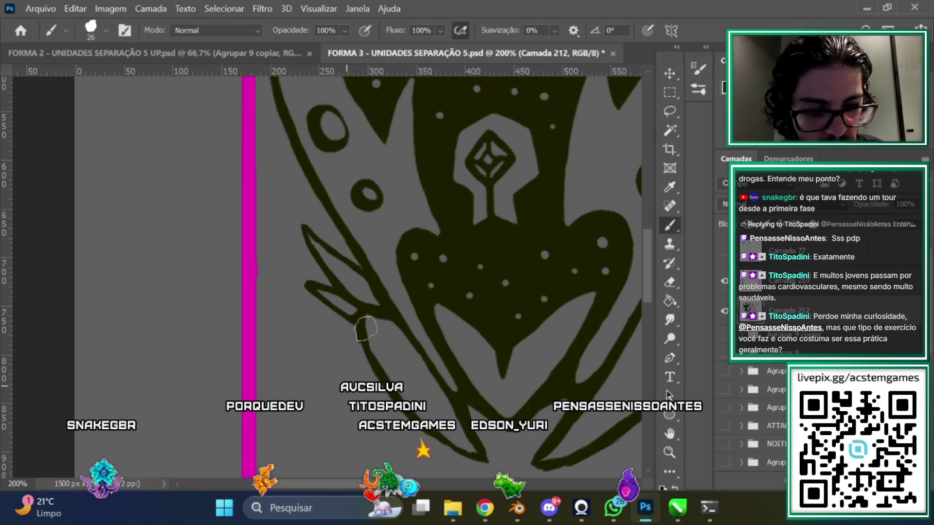
click(669, 283)
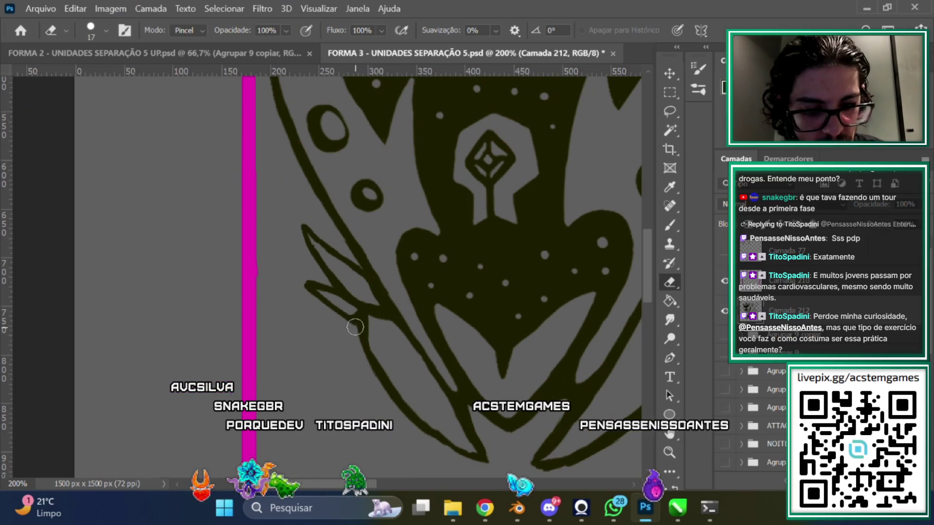
scroll(373, 432, right, 3)
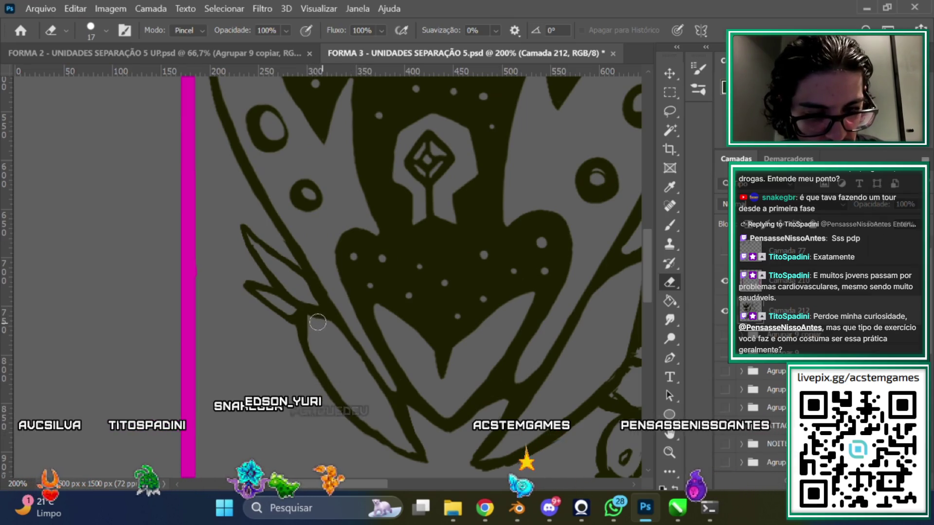
scroll(315, 321, right, 5)
scroll(396, 486, right, 2)
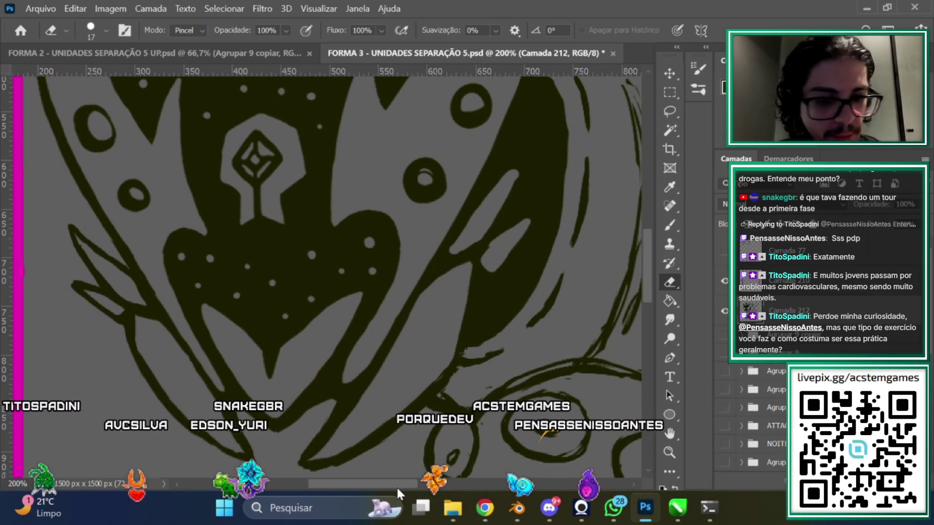
mouse_move(395, 486)
mouse_down()
mouse_move(360, 485)
mouse_move(371, 485)
mouse_up()
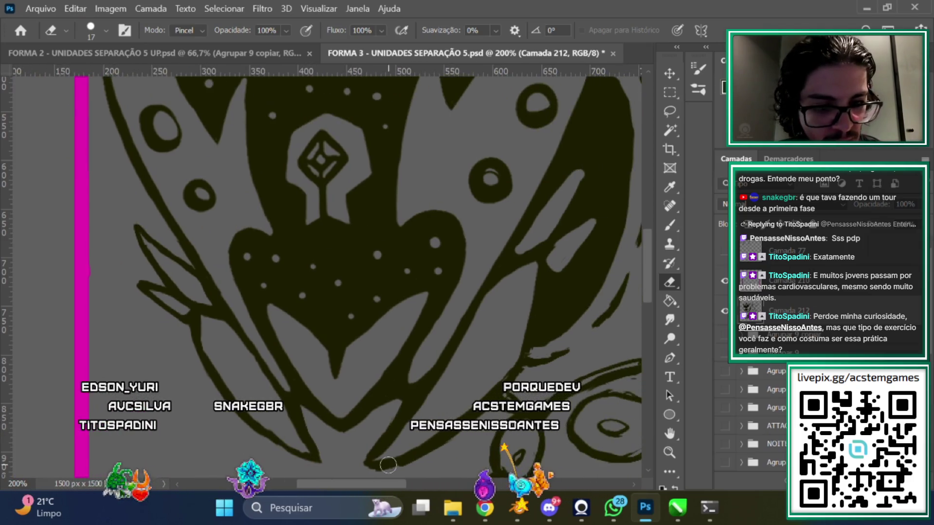
drag(647, 271, 649, 254)
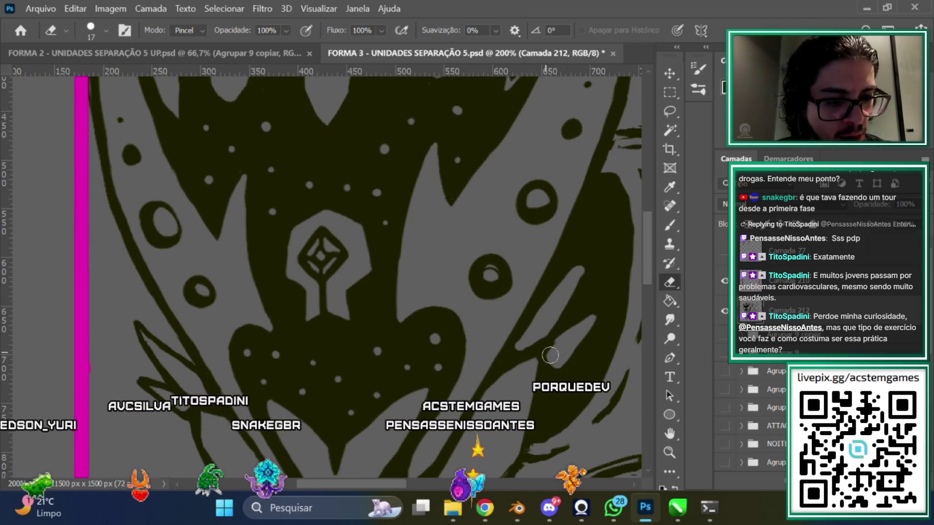
key(b)
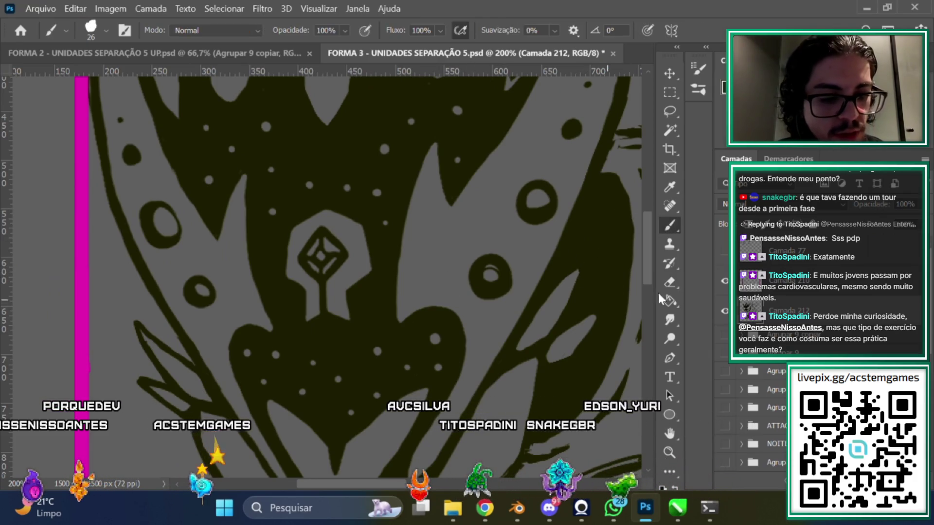
key(e)
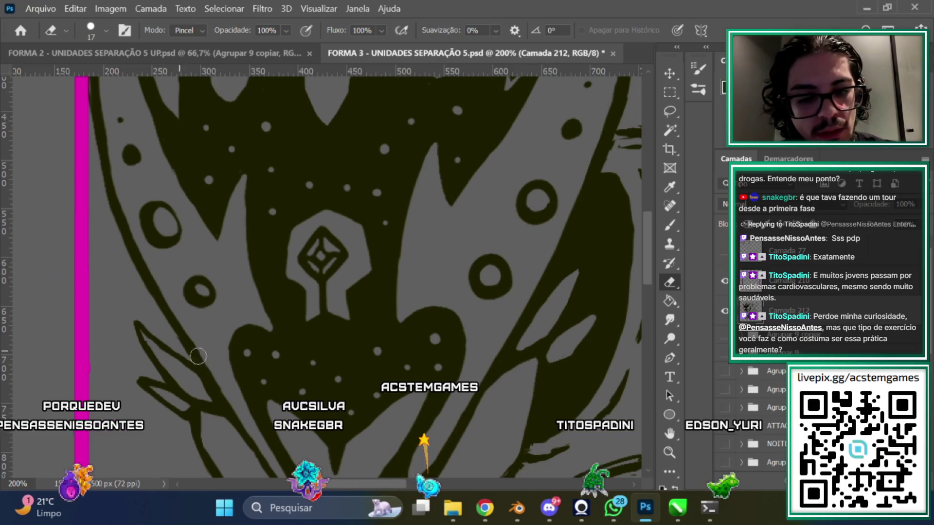
scroll(406, 384, left, 3)
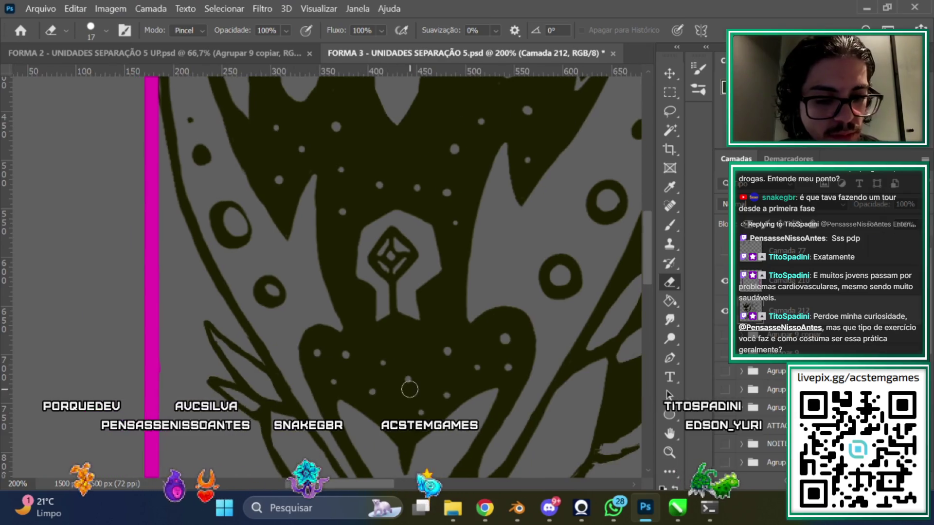
click(385, 269)
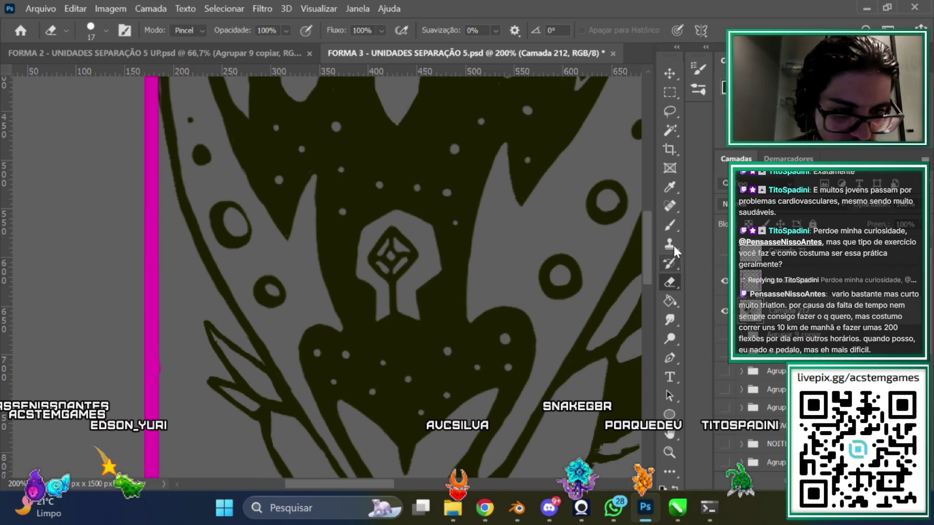
click(670, 225)
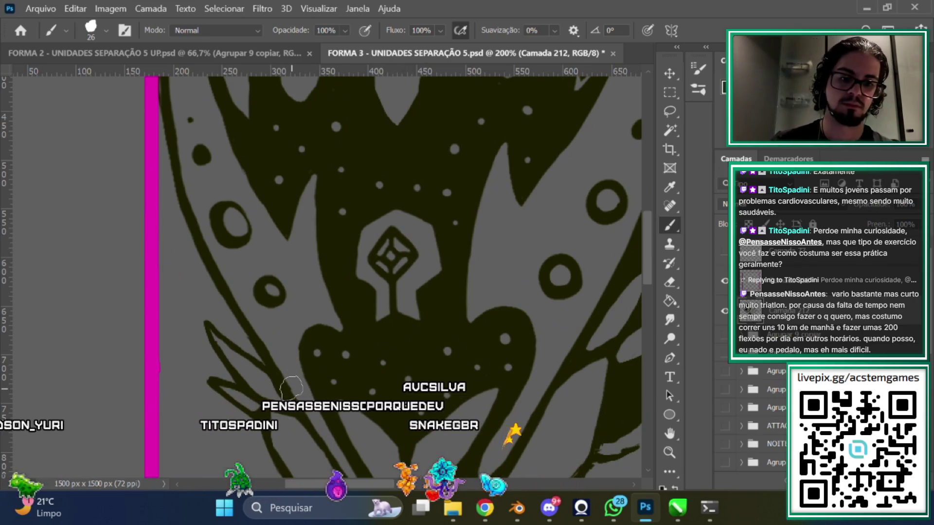
click(667, 284)
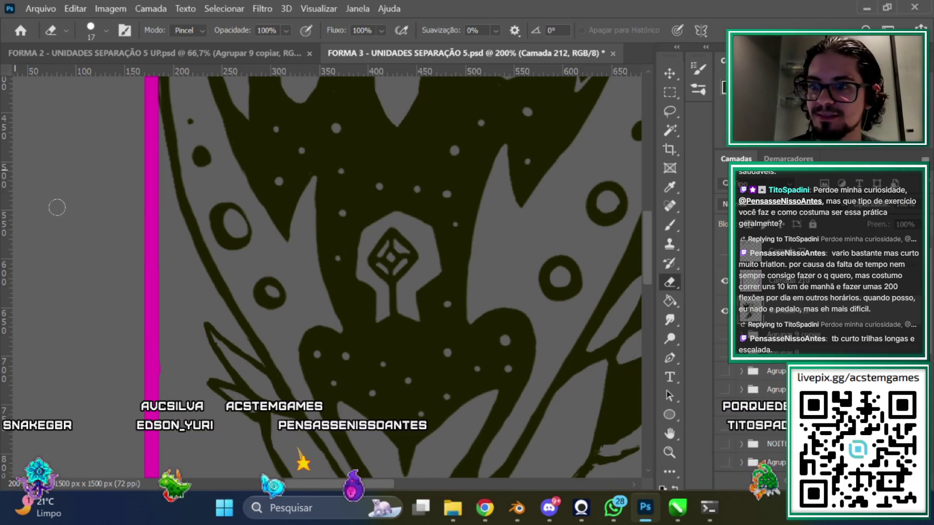
scroll(647, 249, up, 3)
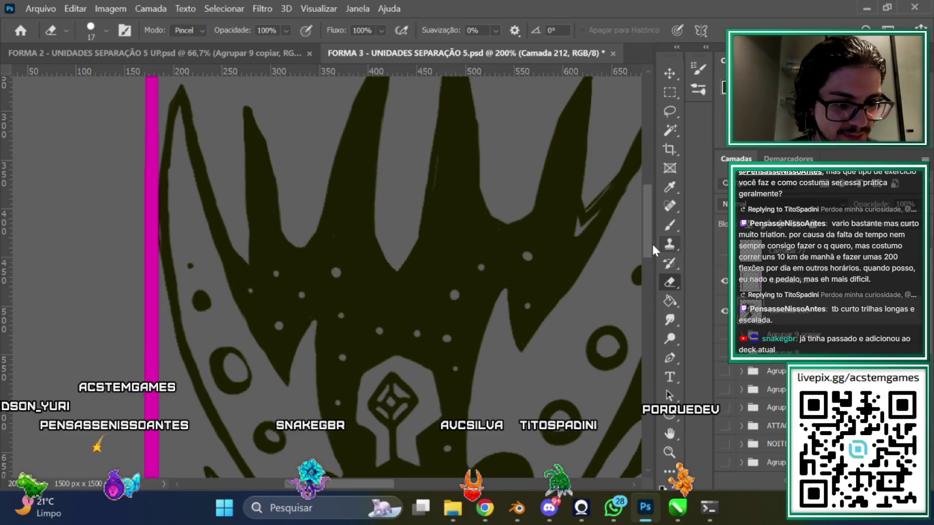
scroll(653, 251, up, 1)
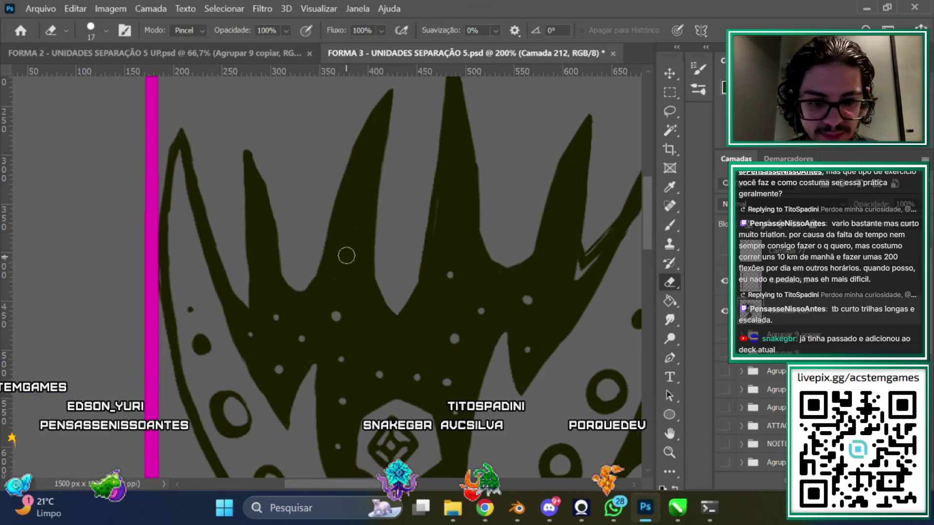
scroll(644, 279, down, 2)
scroll(645, 253, down, 1)
scroll(646, 265, down, 2)
scroll(645, 265, up, 1)
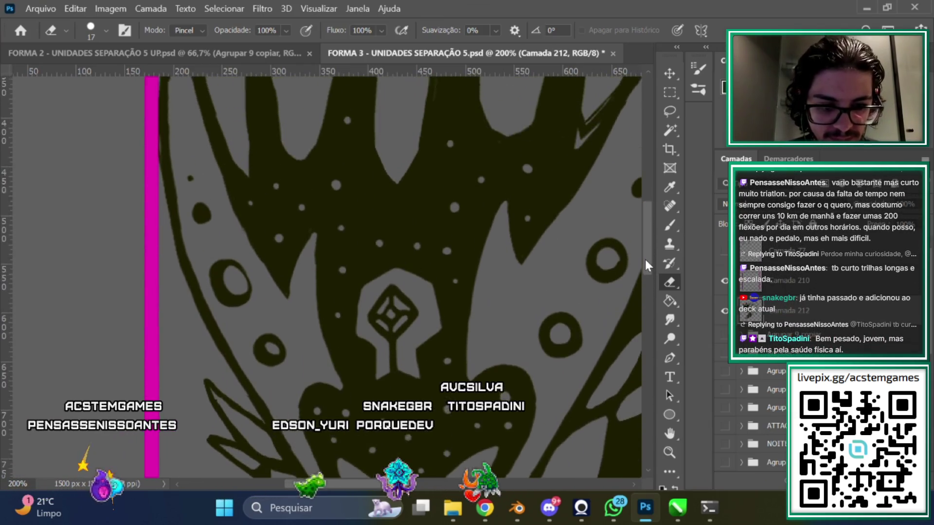
scroll(646, 265, down, 1)
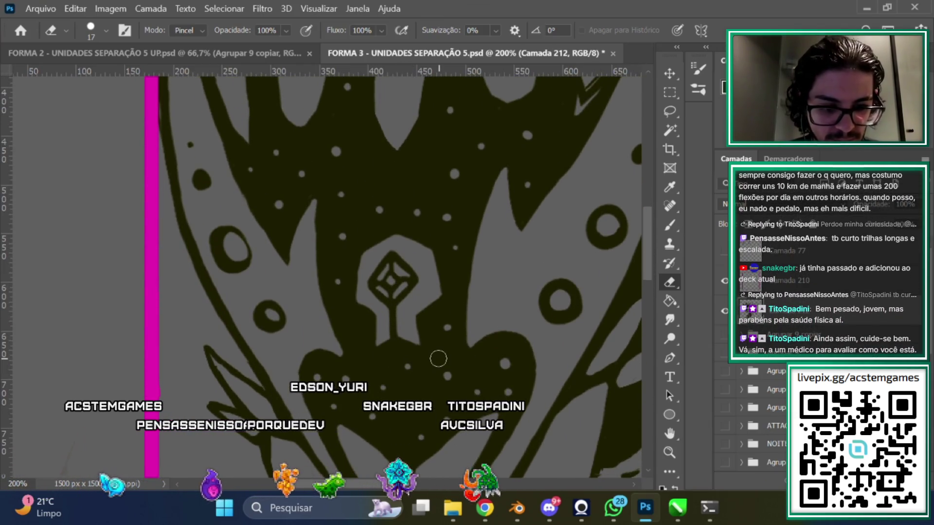
scroll(649, 263, up, 2)
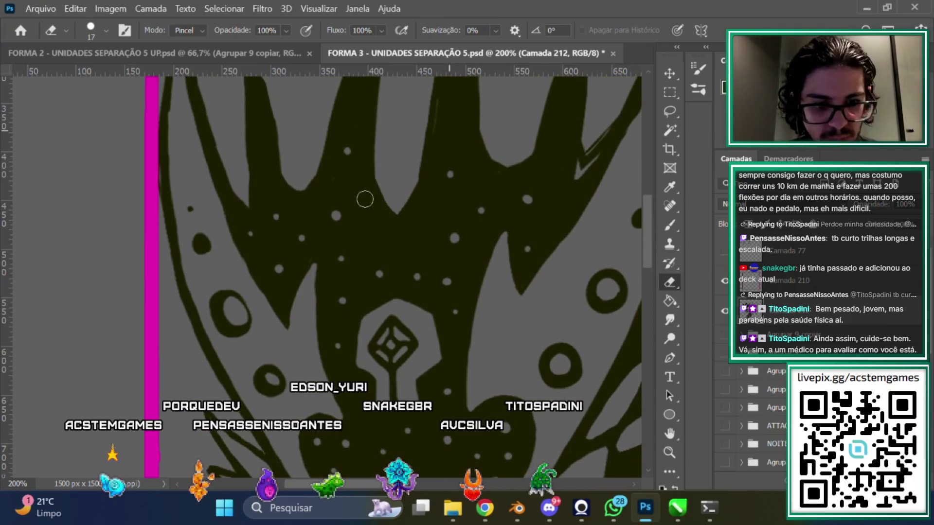
scroll(653, 246, down, 4)
scroll(613, 240, up, 3)
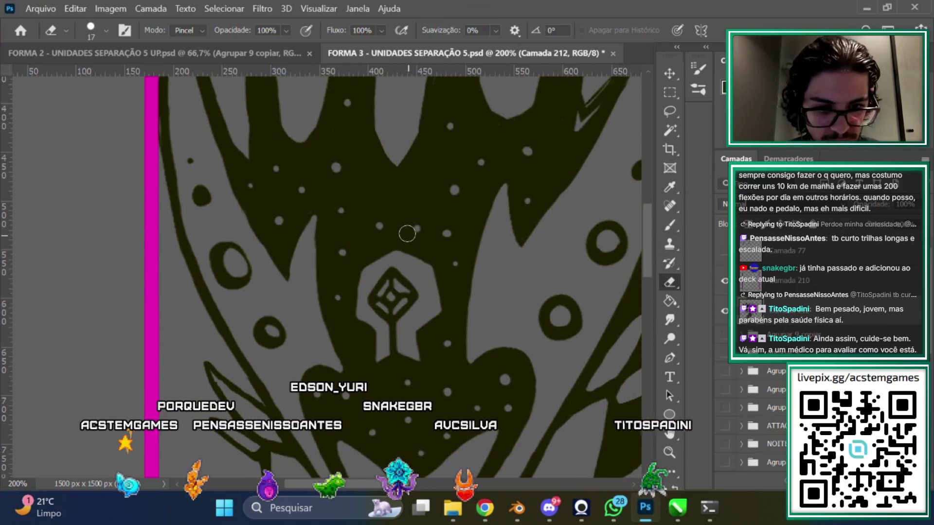
key(ctrl+minus)
key(ctrl+minus)
key(ctrl+minus)
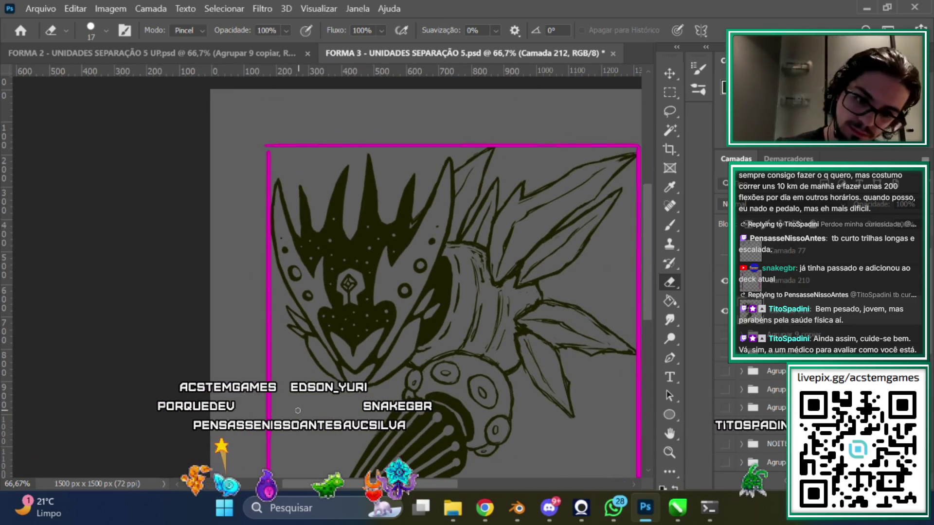
key(ctrl+plus)
key(ctrl+plus)
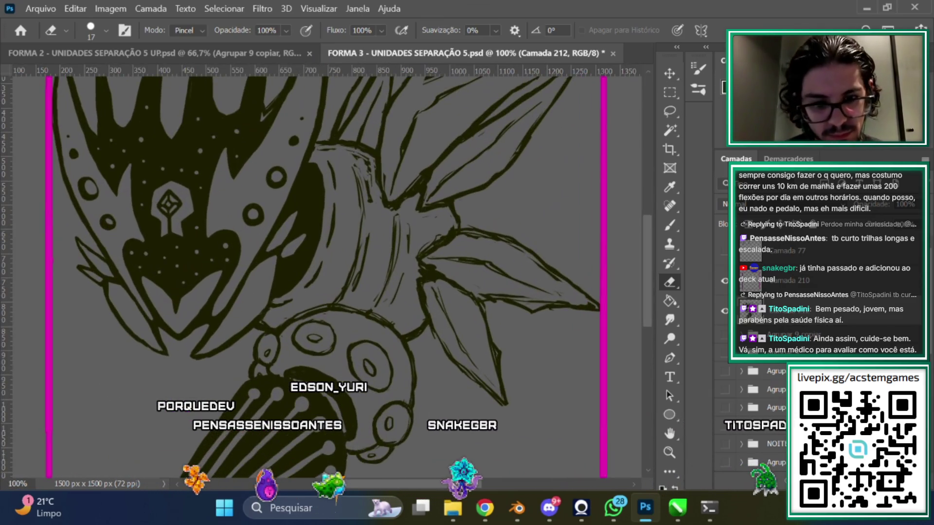
key(ctrl+plus)
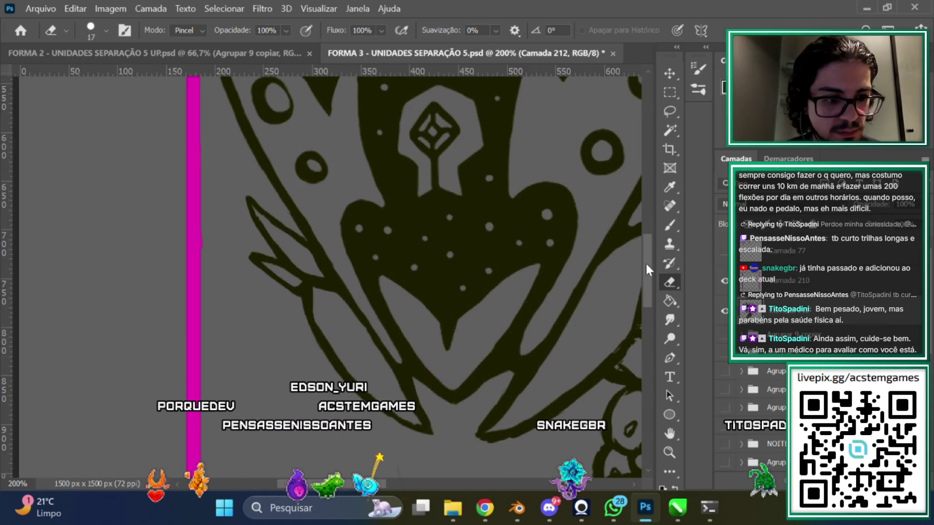
drag(646, 265, 645, 233)
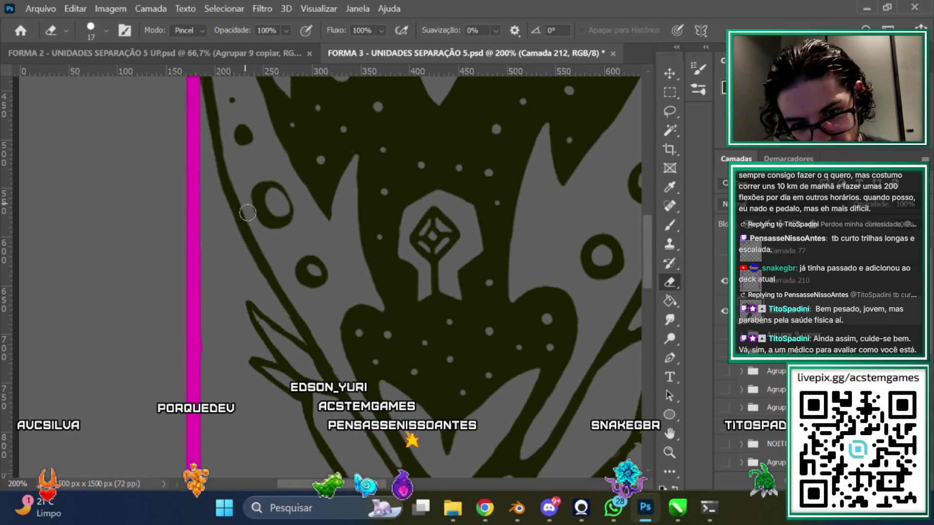
click(670, 111)
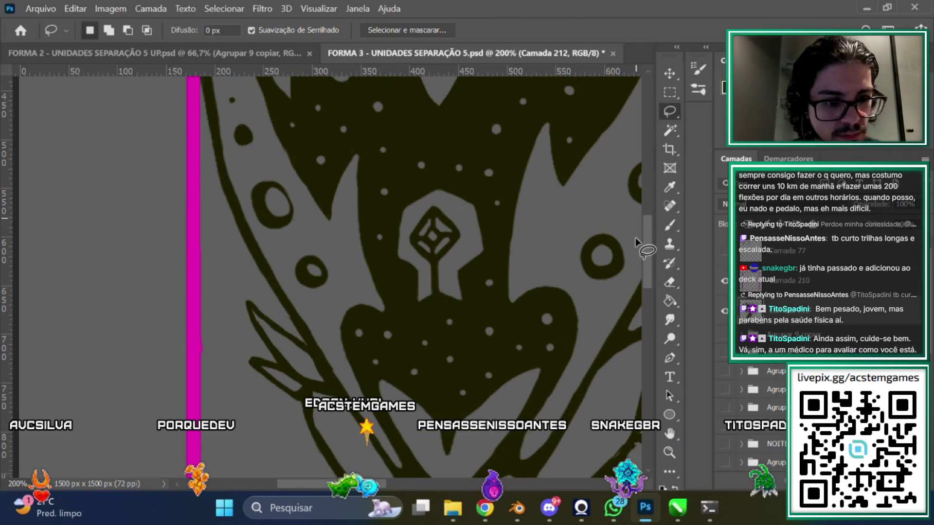
Lasso the thin spiky strands left of the mask's chin
key(ctrl+minus)
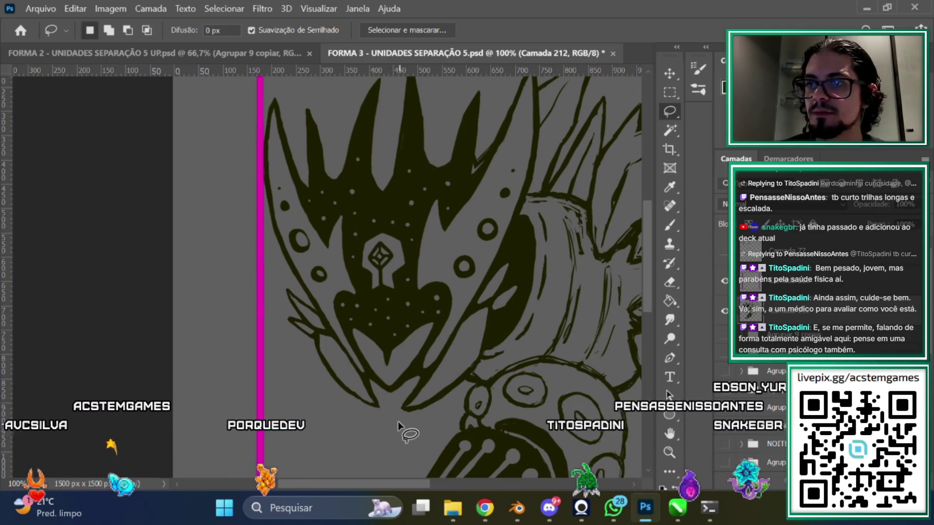
mouse_move(369, 415)
mouse_down()
mouse_move(375, 389)
mouse_move(339, 327)
mouse_up()
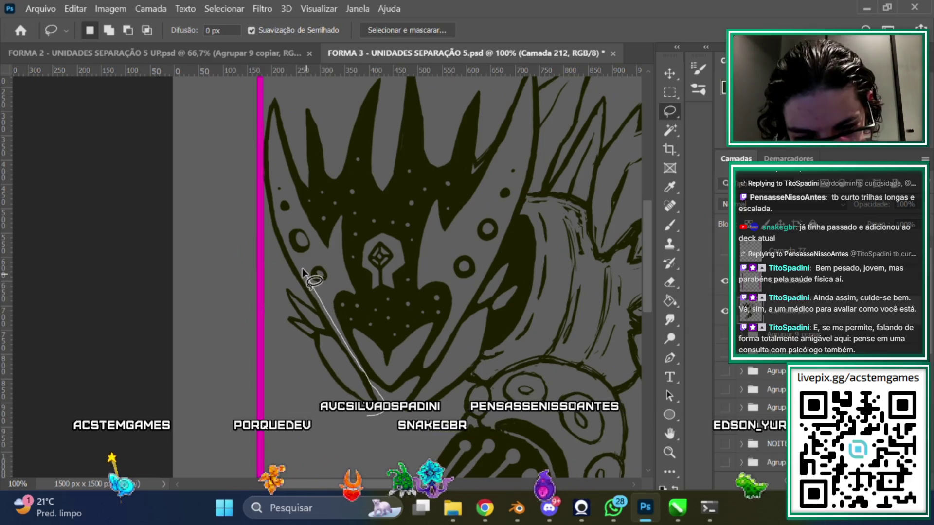
drag(339, 327, 302, 266)
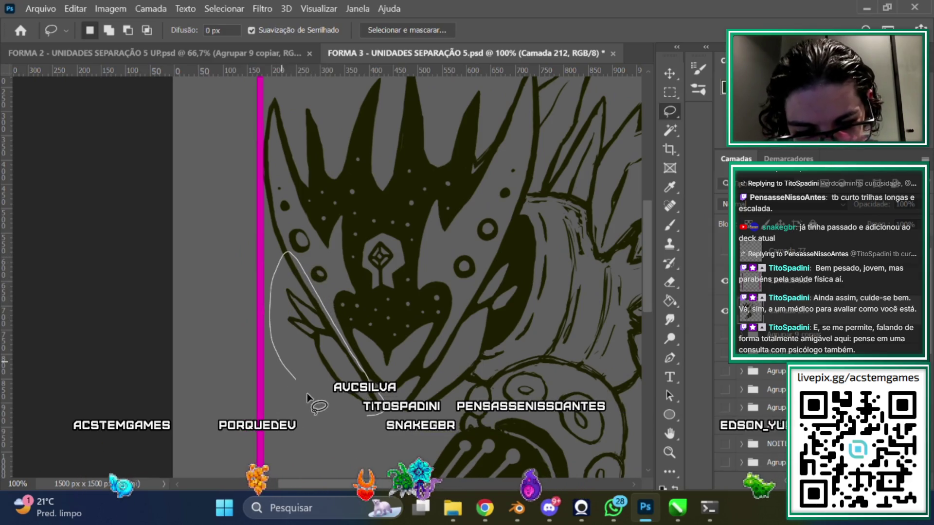
drag(365, 429, 367, 418)
key(ctrl+plus)
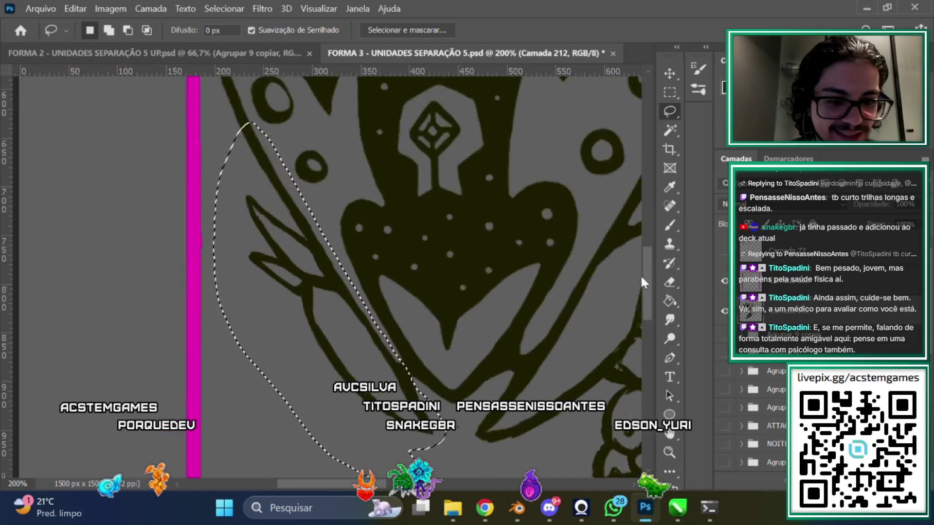
scroll(641, 267, up, 3)
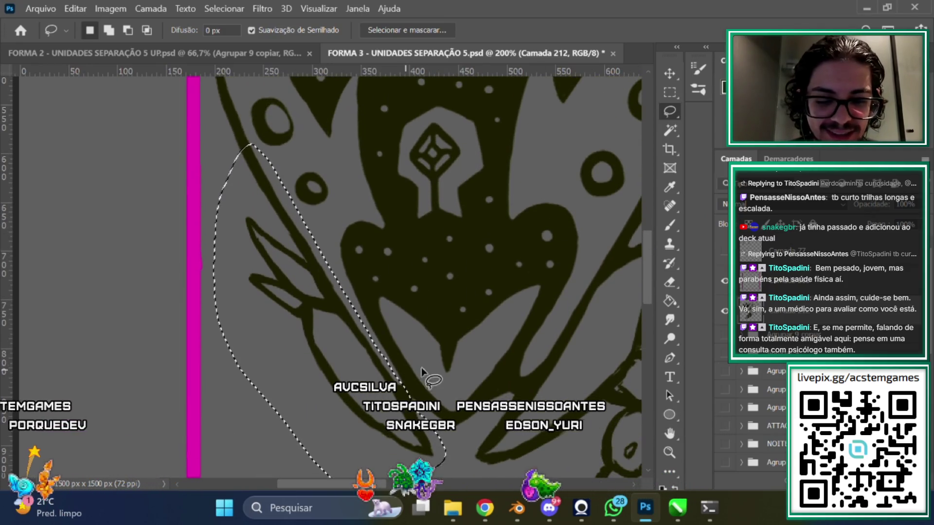
Skew, tilt and shorten the strands to about 102% width and −1.3°
key(ctrl+t)
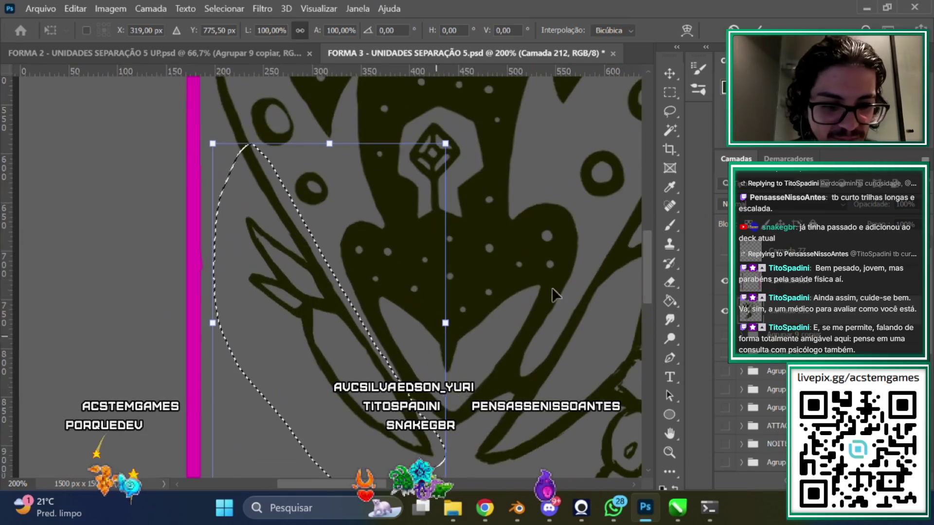
scroll(649, 269, down, 1)
scroll(648, 269, down, 3)
drag(213, 258, 209, 266)
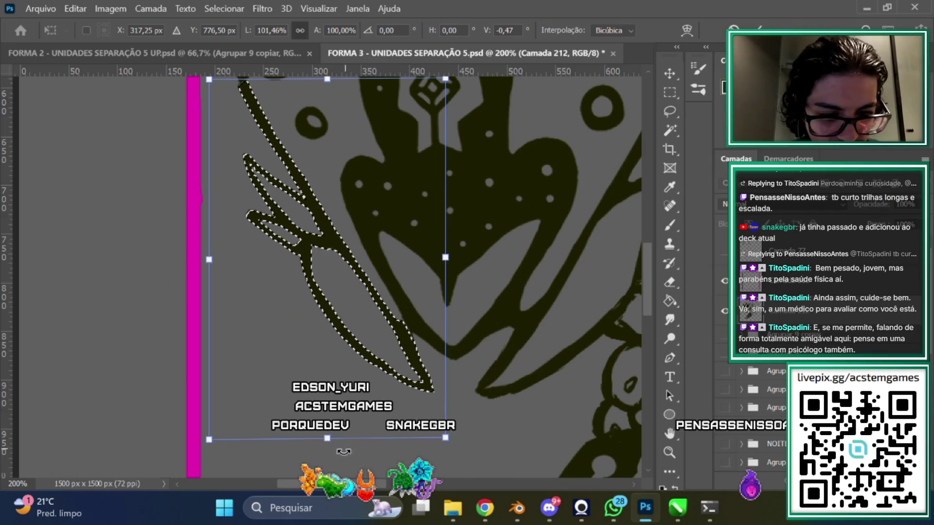
drag(446, 439, 447, 436)
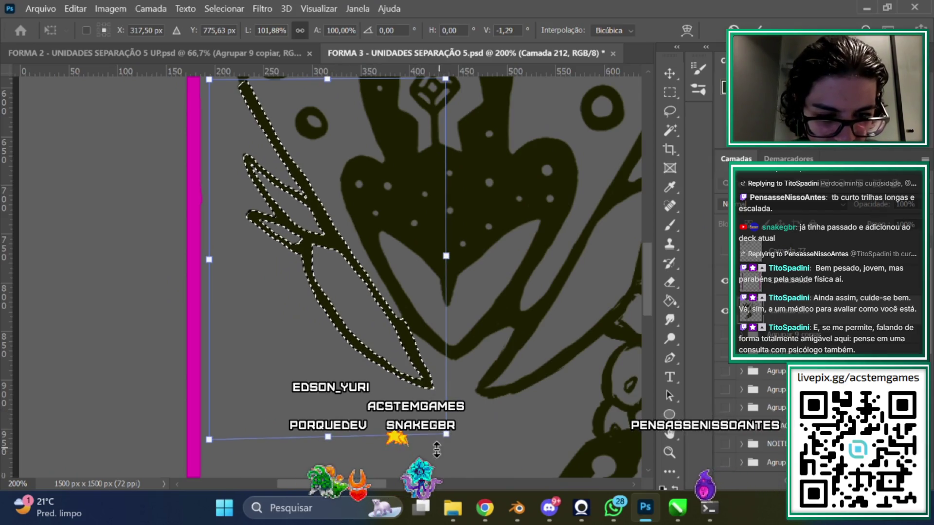
scroll(646, 241, up, 3)
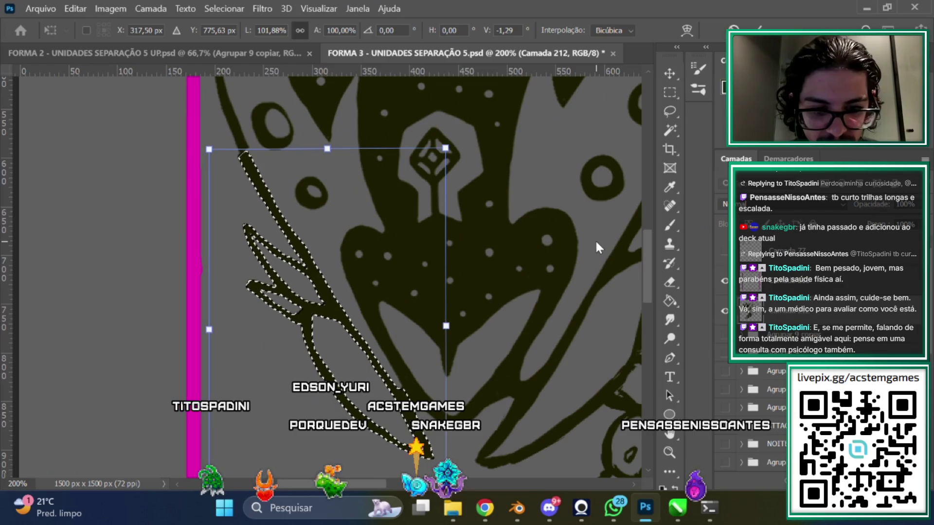
scroll(647, 261, down, 1)
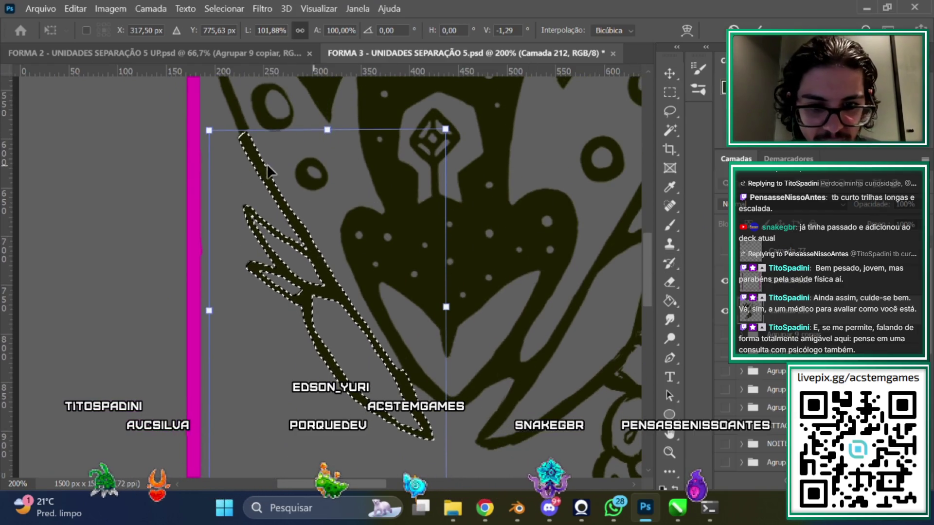
drag(328, 129, 327, 139)
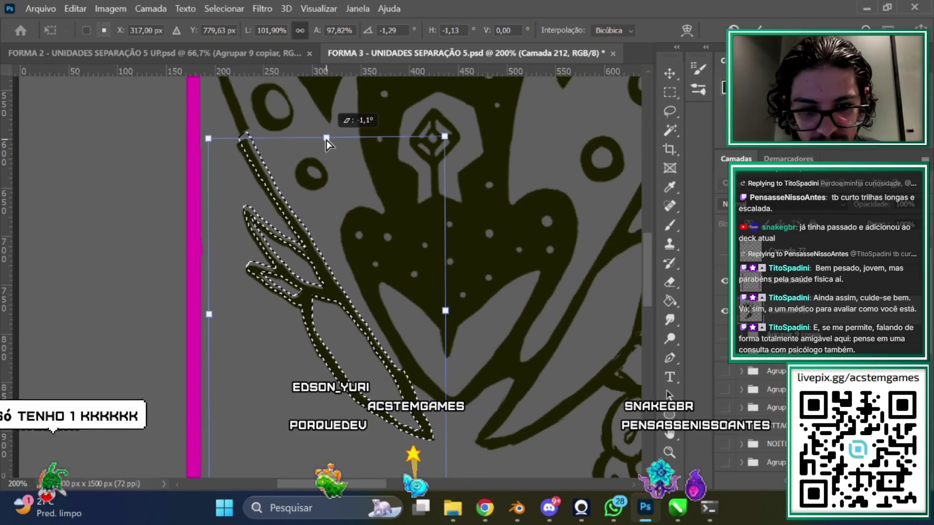
scroll(649, 235, up, 4)
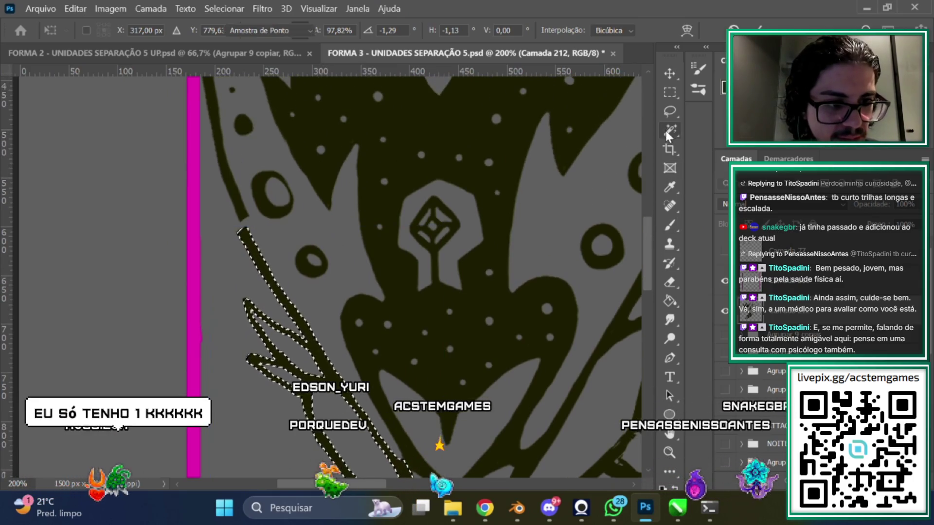
Touch up the black ink fill edges on the masked face, alternating brush and eraser at 200%
click(669, 130)
scroll(176, 272, left, 5)
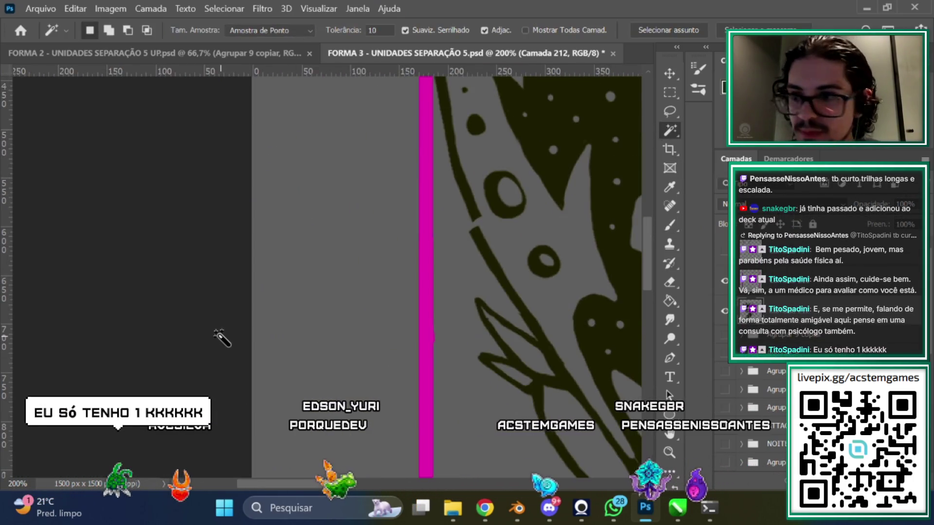
scroll(340, 489, right, 5)
scroll(648, 247, down, 3)
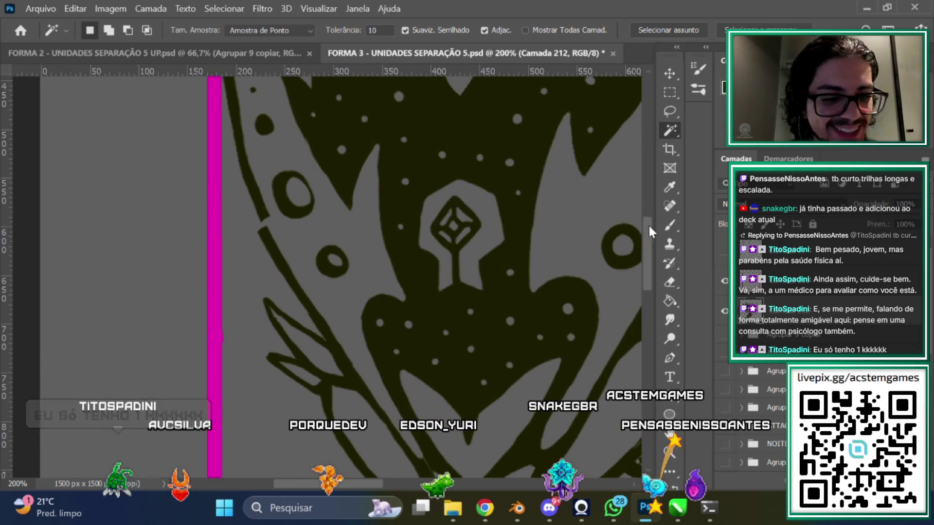
key(e)
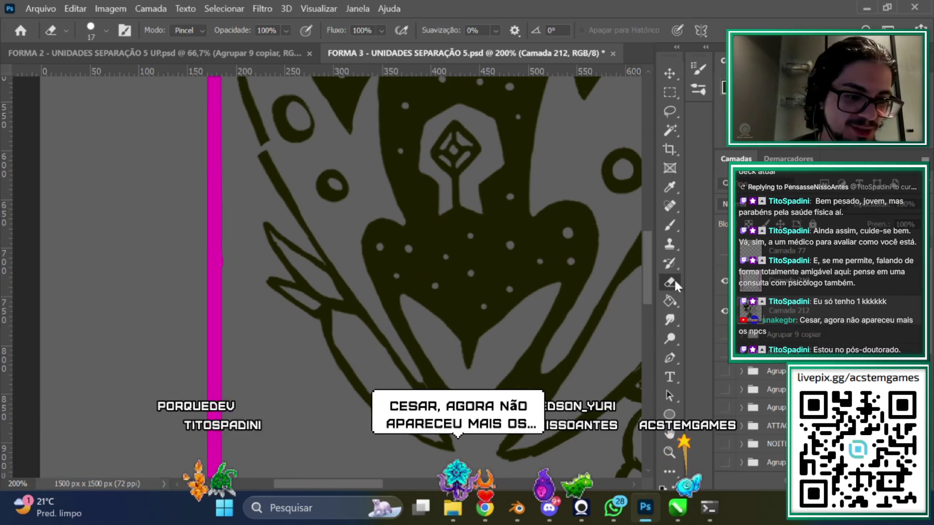
click(670, 226)
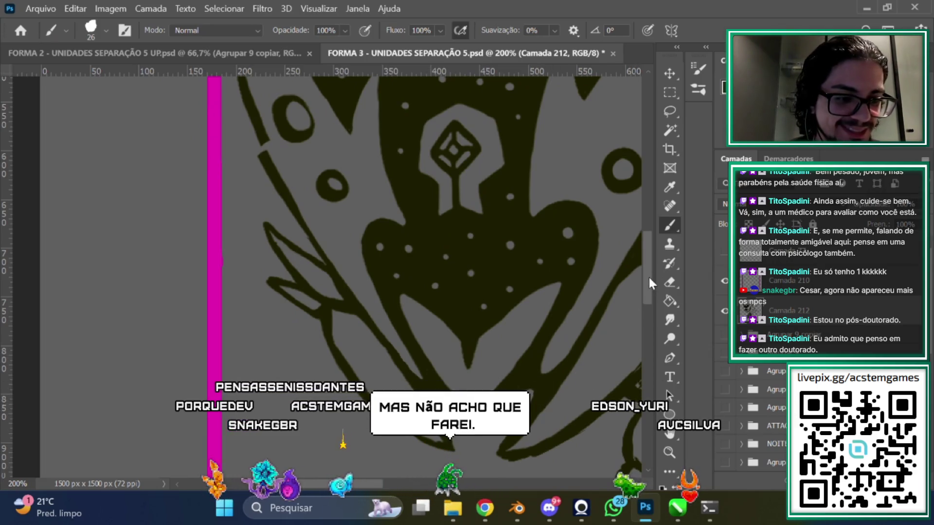
key(e)
scroll(579, 320, down, 2)
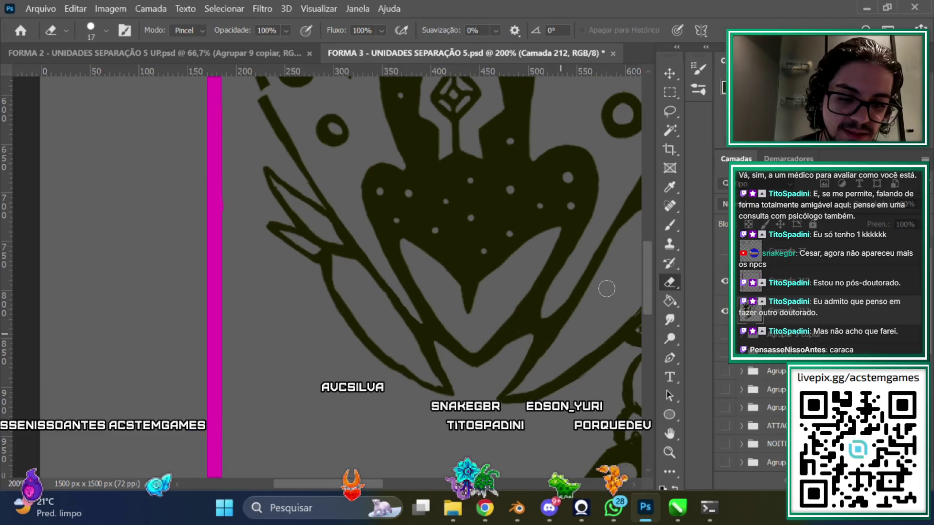
scroll(645, 292, up, 2)
click(669, 225)
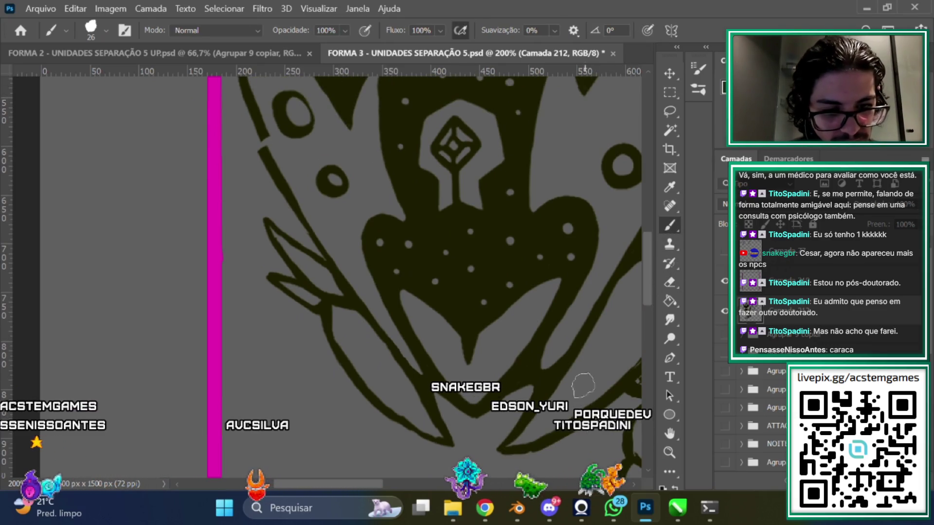
scroll(514, 292, up, 2)
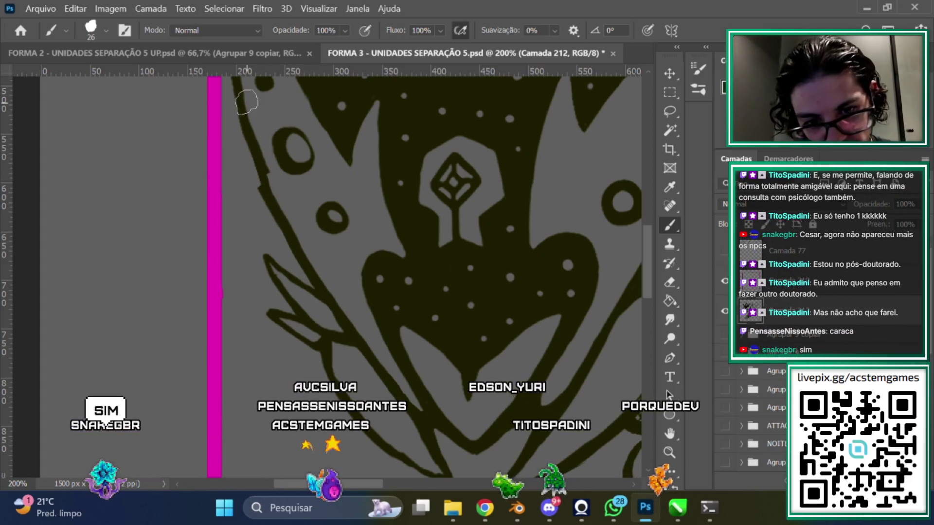
scroll(262, 161, up, 2)
key(e)
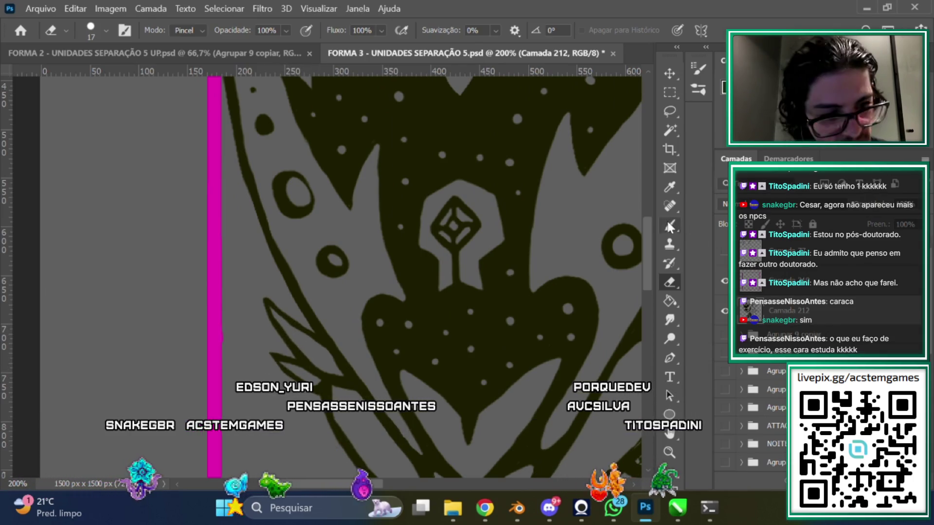
key(b)
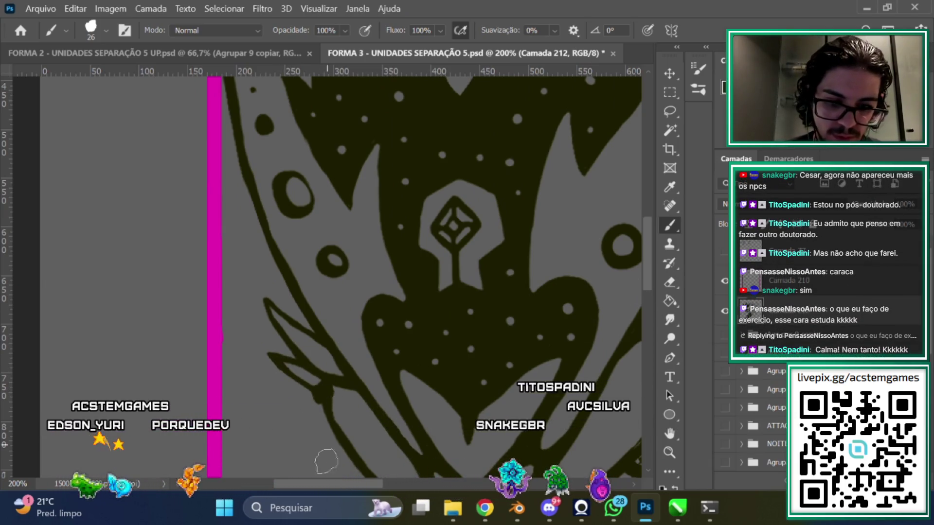
Clean the ink edges of the thin spiky strands left of the mask's chin
scroll(510, 357, right, 5)
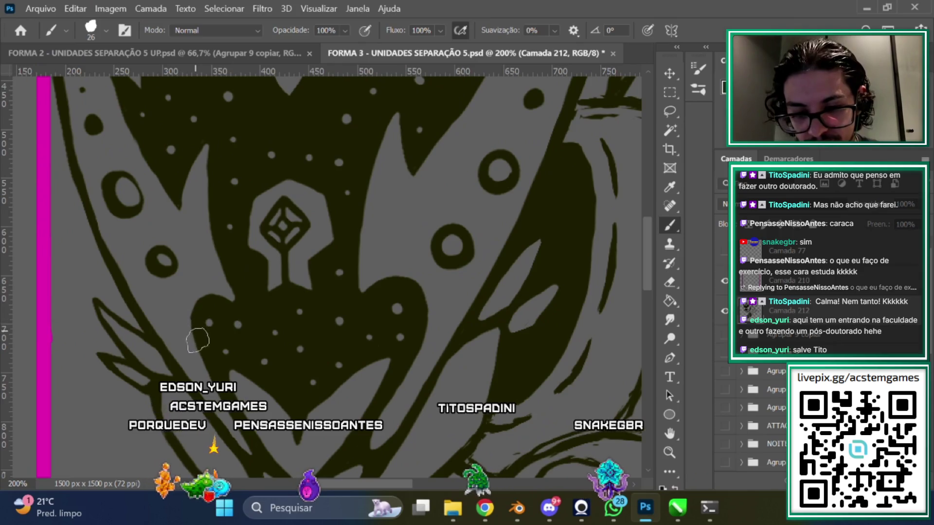
scroll(197, 340, left, 2)
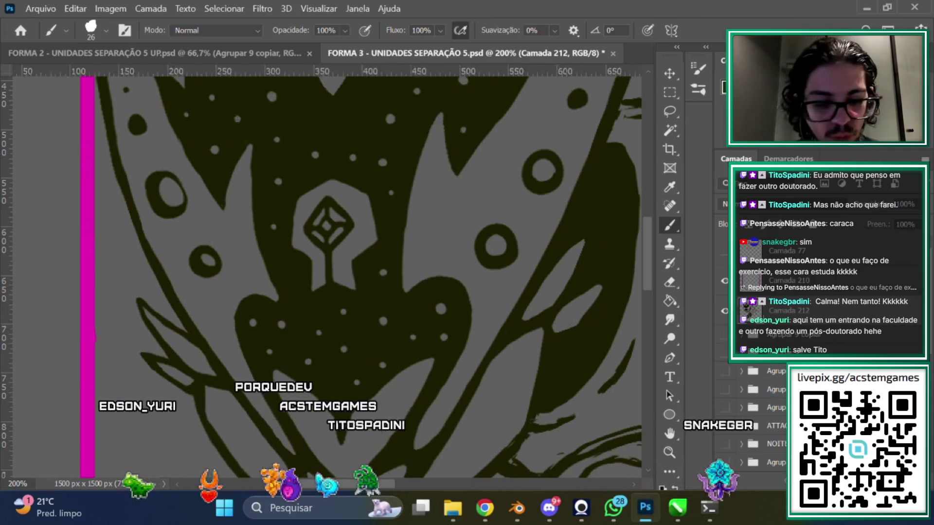
scroll(631, 261, left, 2)
scroll(631, 261, down, 3)
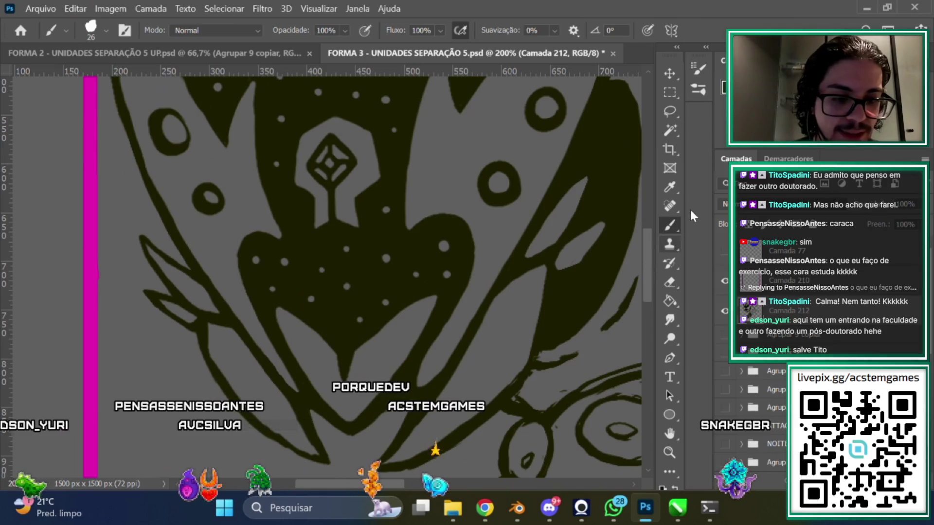
key(e)
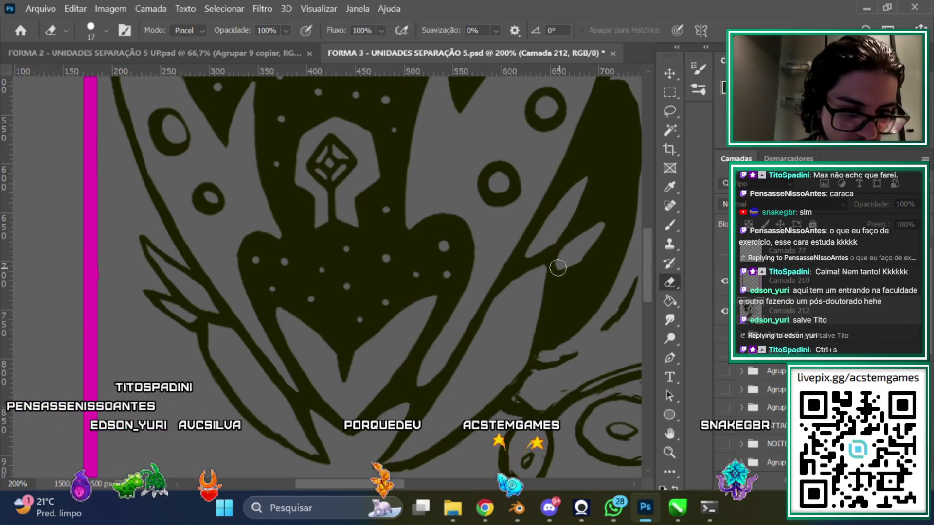
click(670, 226)
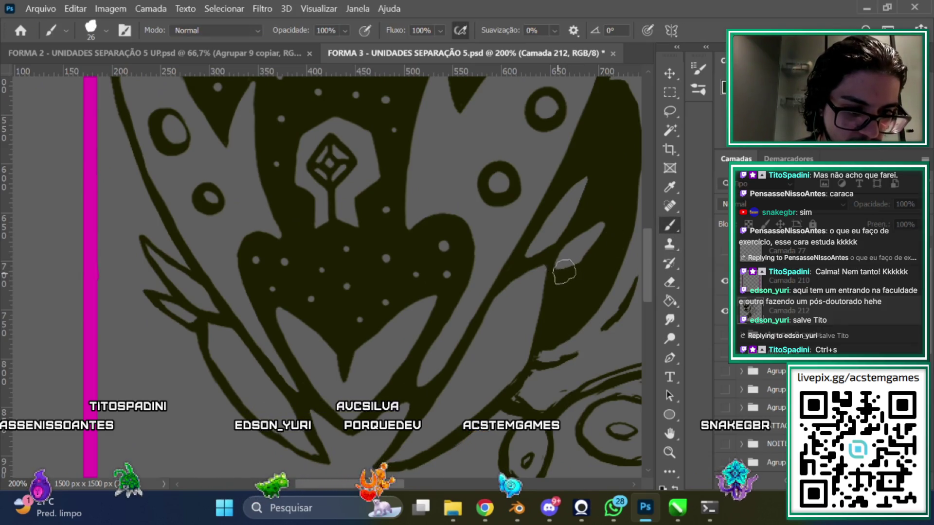
click(669, 282)
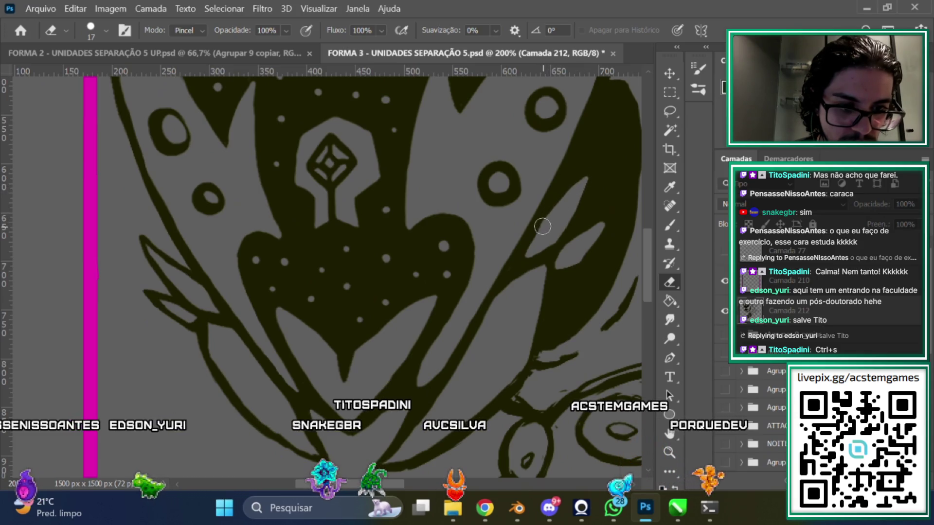
click(672, 226)
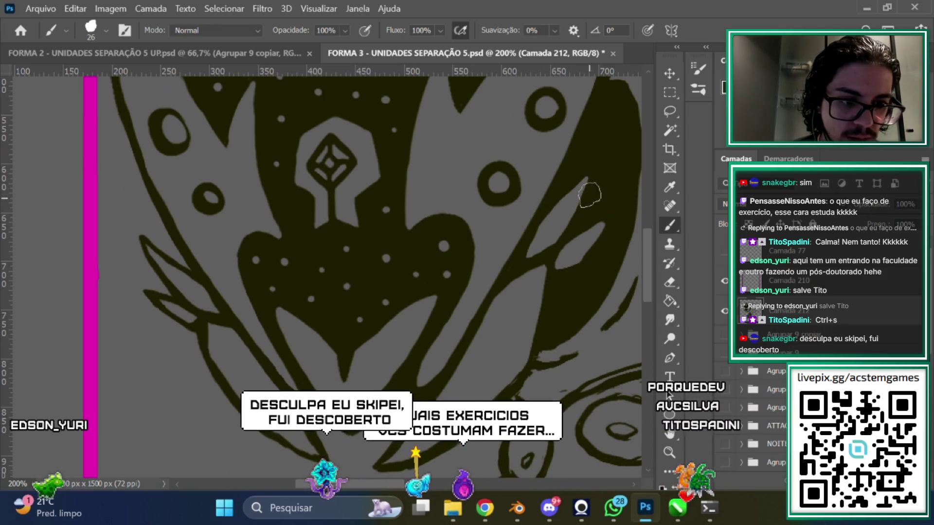
scroll(535, 282, up, 2)
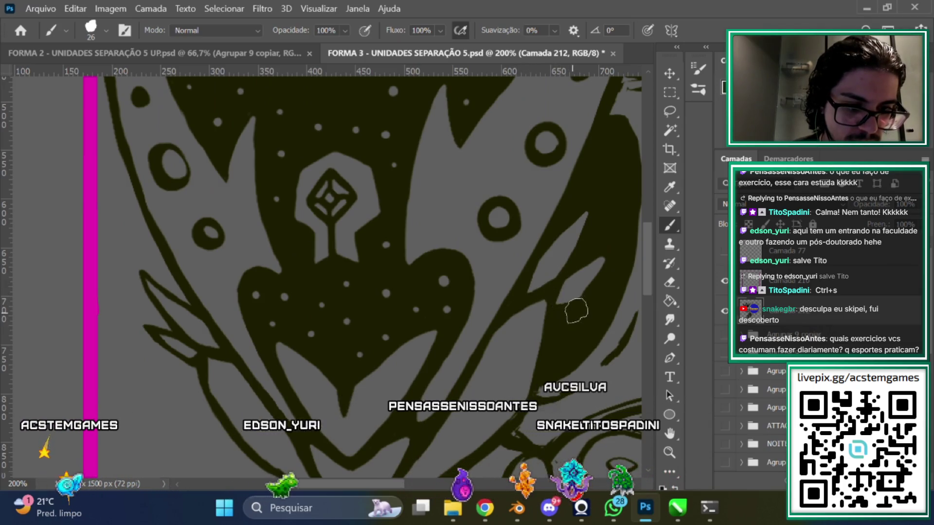
scroll(325, 277, left, 5)
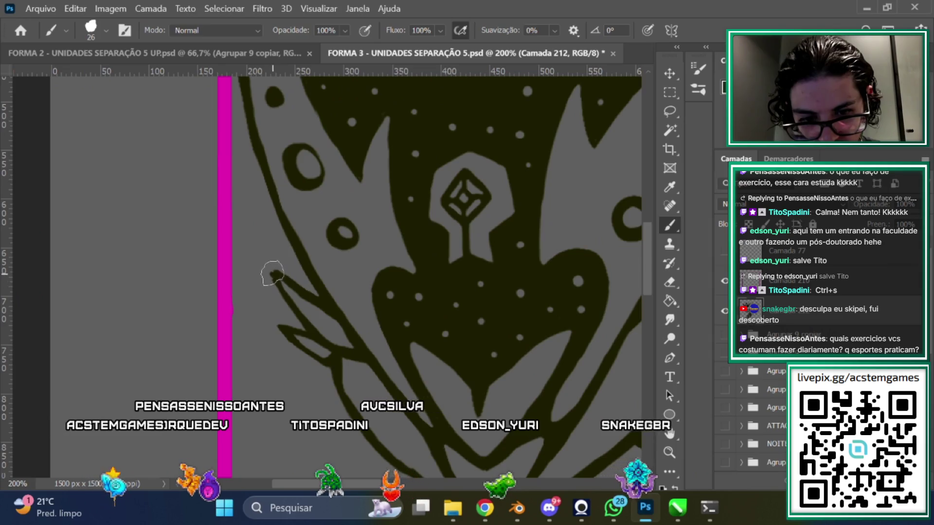
key(e)
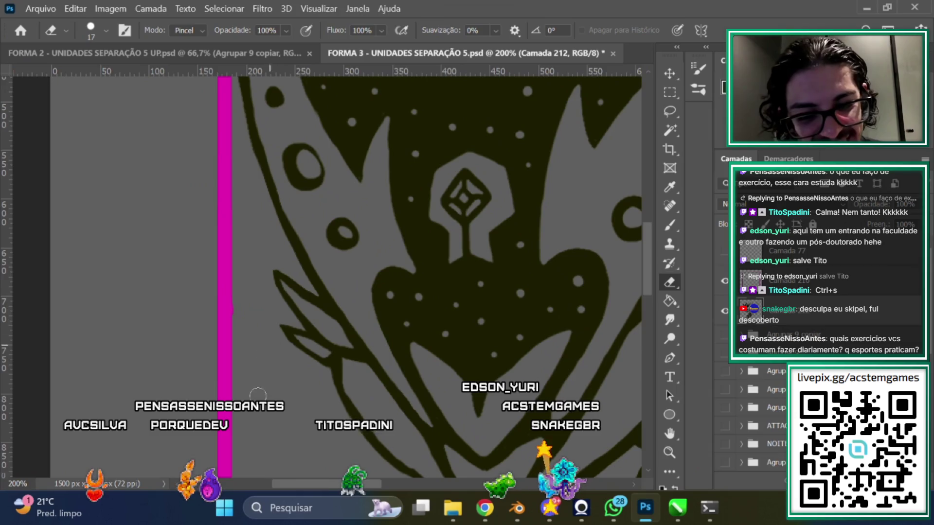
key(b)
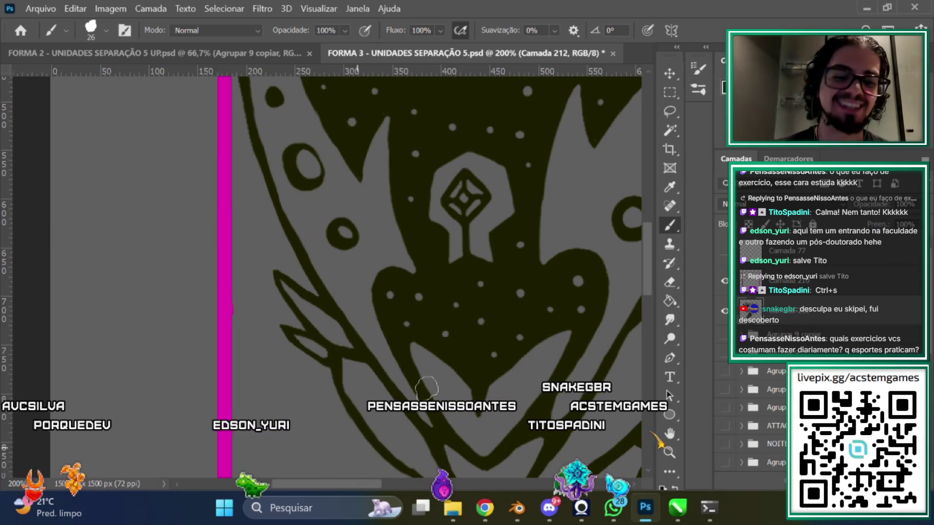
key(e)
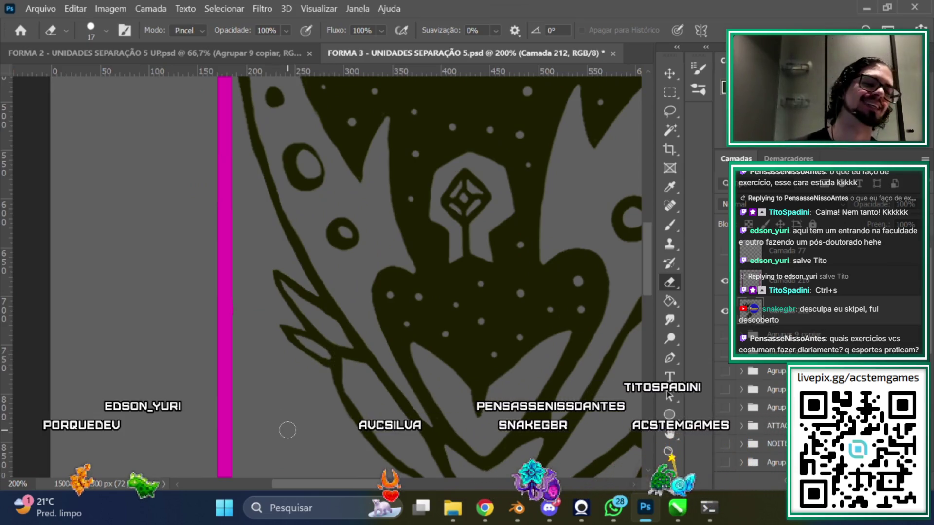
key(b)
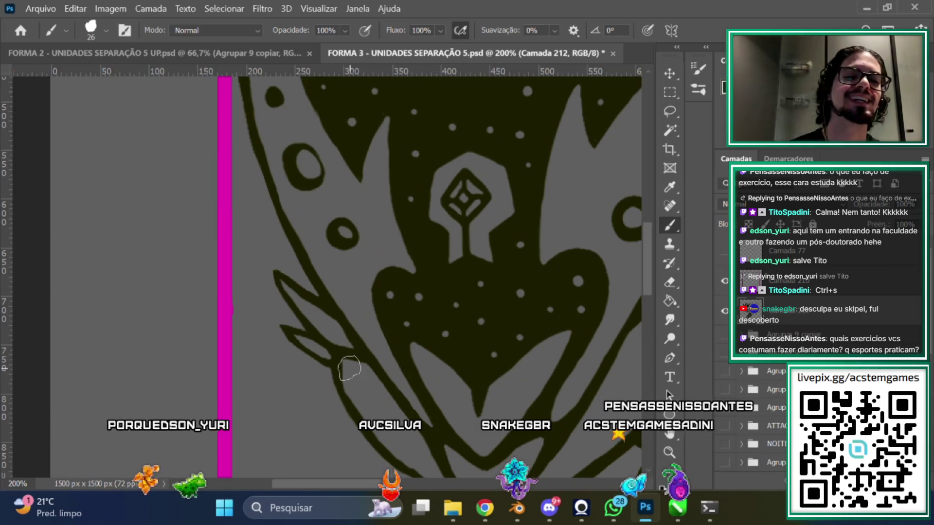
key(ctrl+minus)
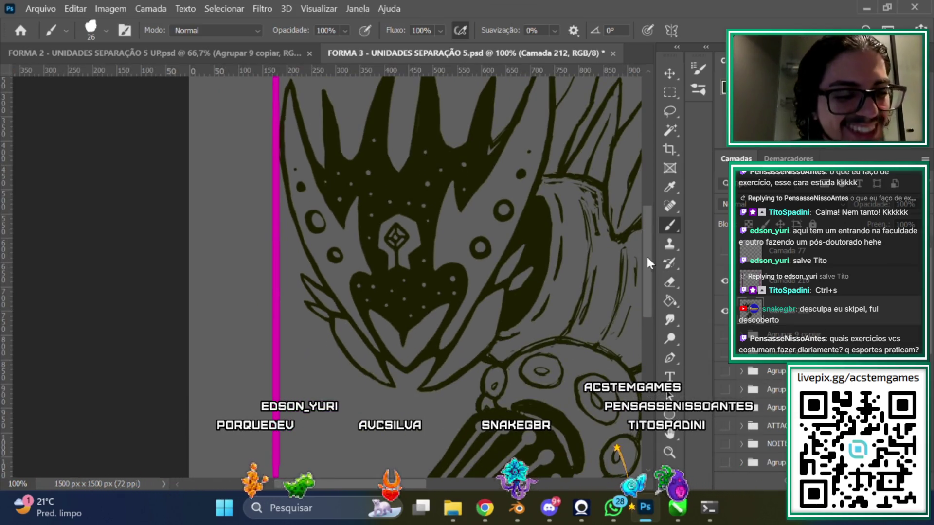
Erase and repaint the black fill along the crown spikes at 200%, then zoom out to 66.7%
scroll(616, 268, up, 3)
key(ctrl+plus)
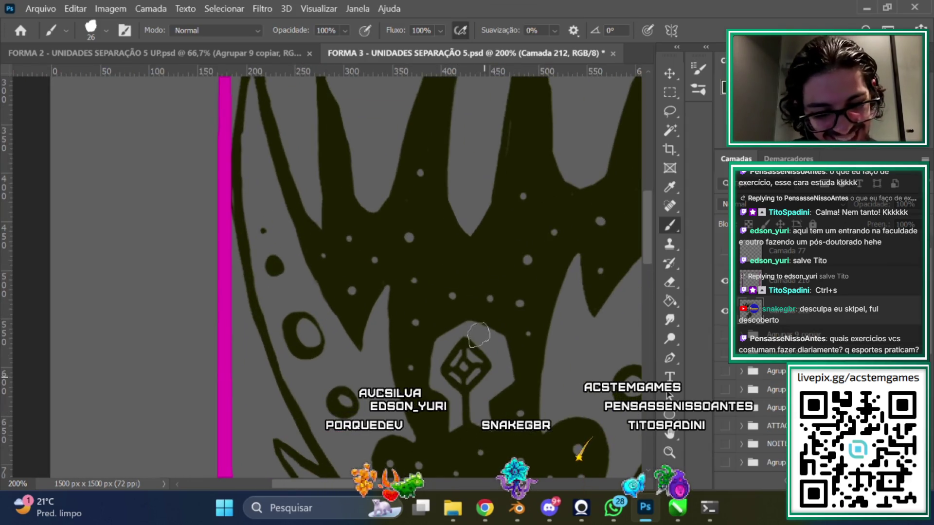
key(e)
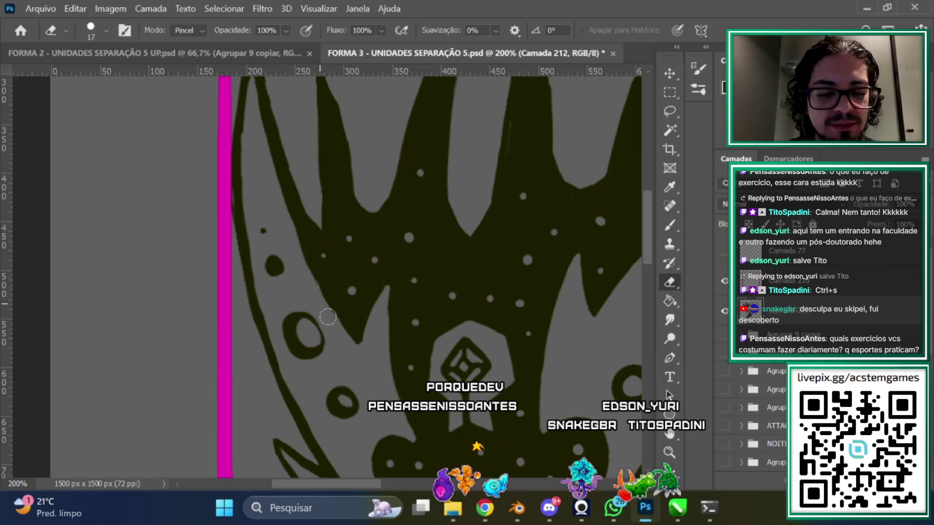
scroll(652, 240, up, 3)
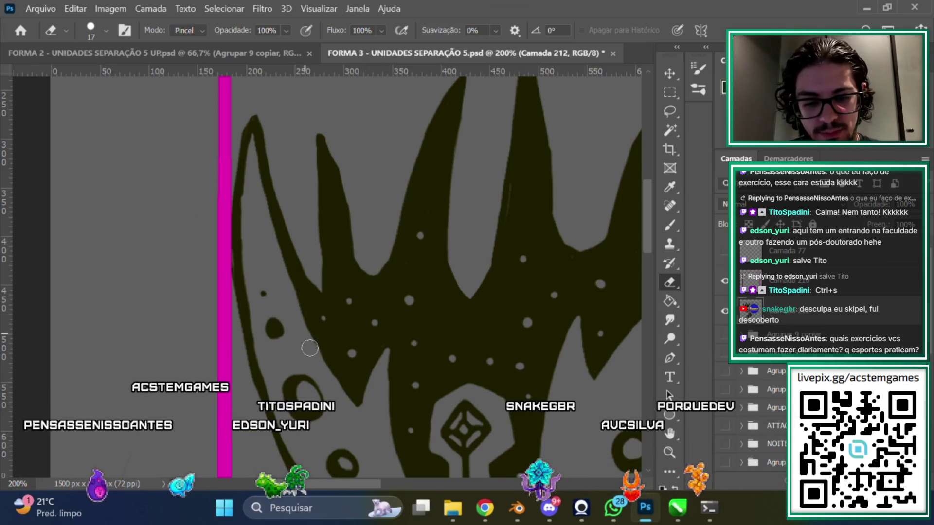
click(669, 225)
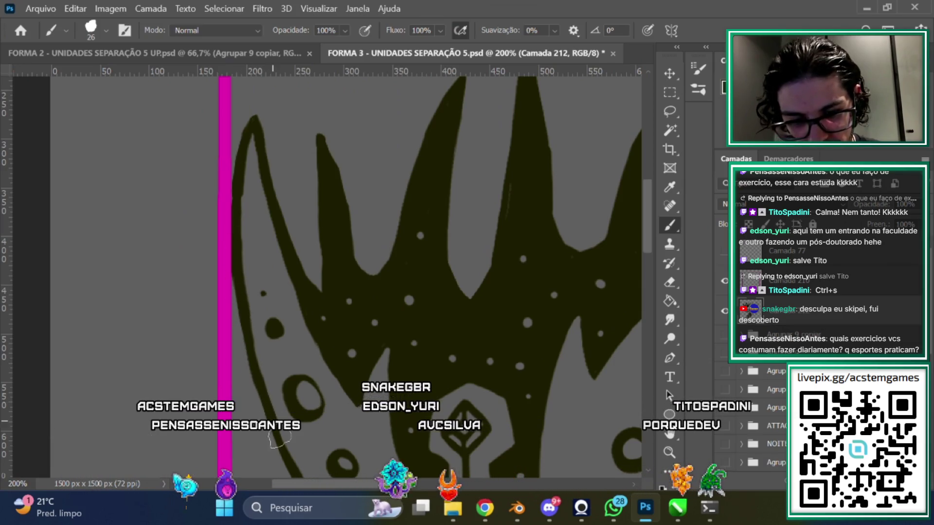
scroll(603, 255, down, 3)
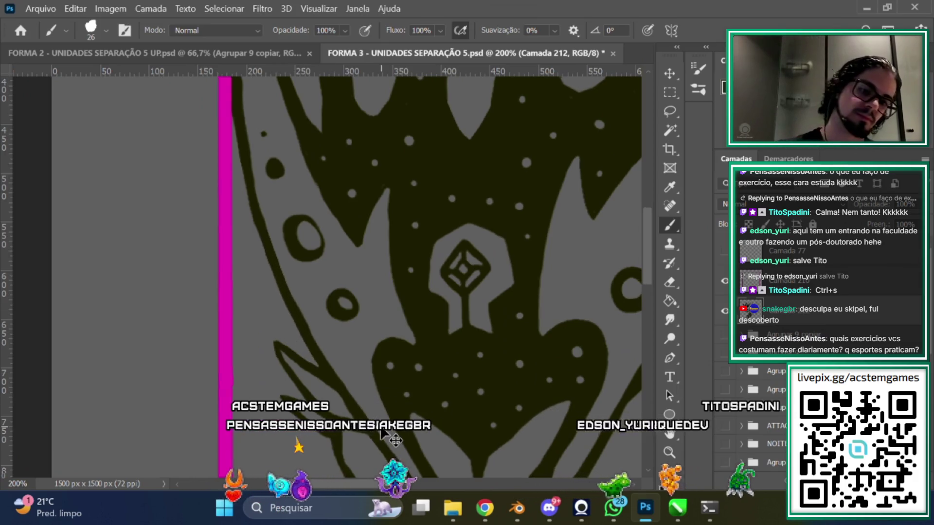
key(ctrl+minus)
key(ctrl+minus)
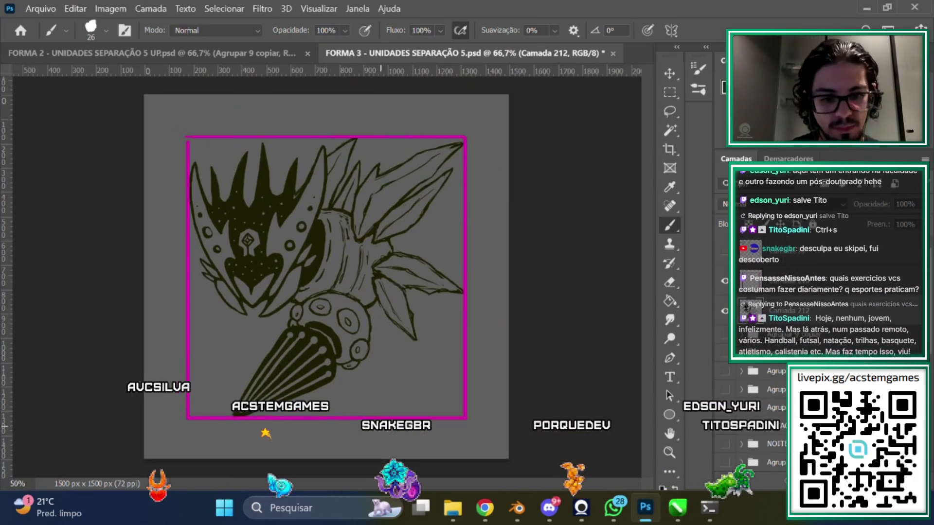
Hide the magenta frame around the artwork and select Camada 213
key(ctrl+plus)
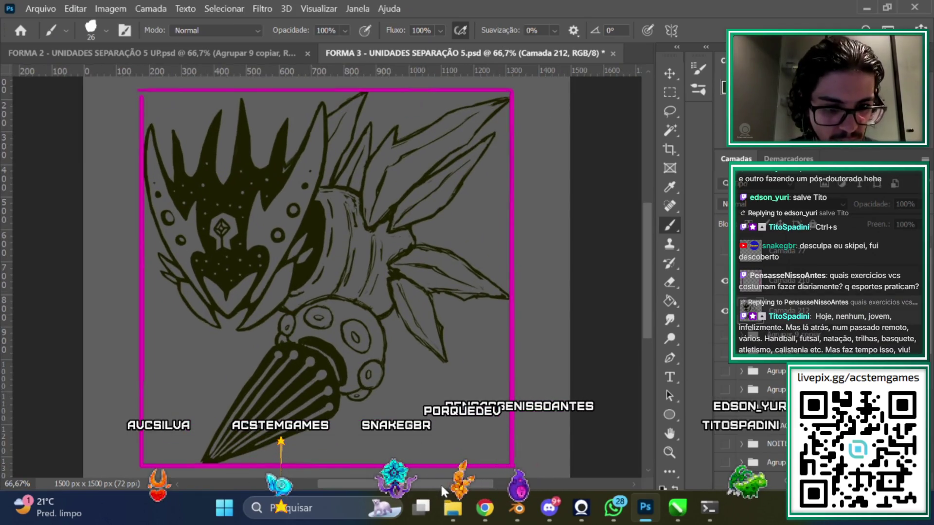
drag(439, 485, 407, 486)
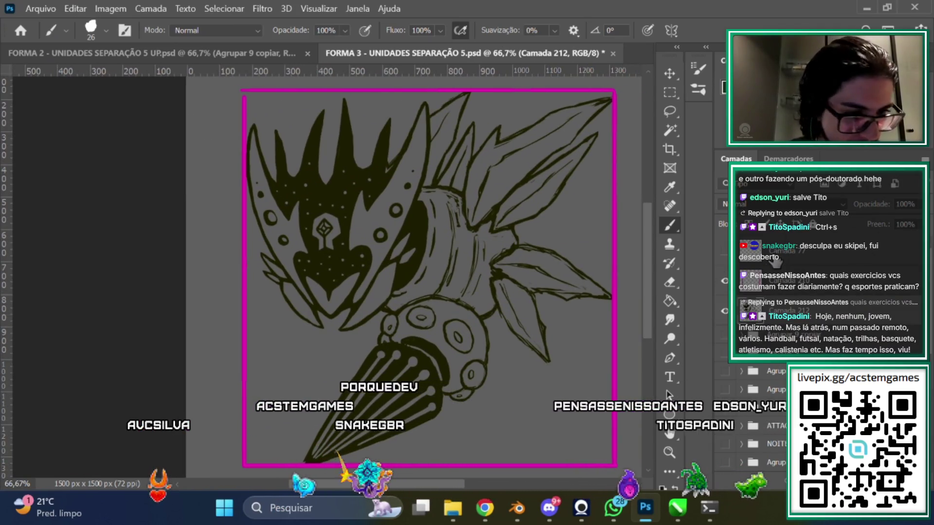
click(724, 280)
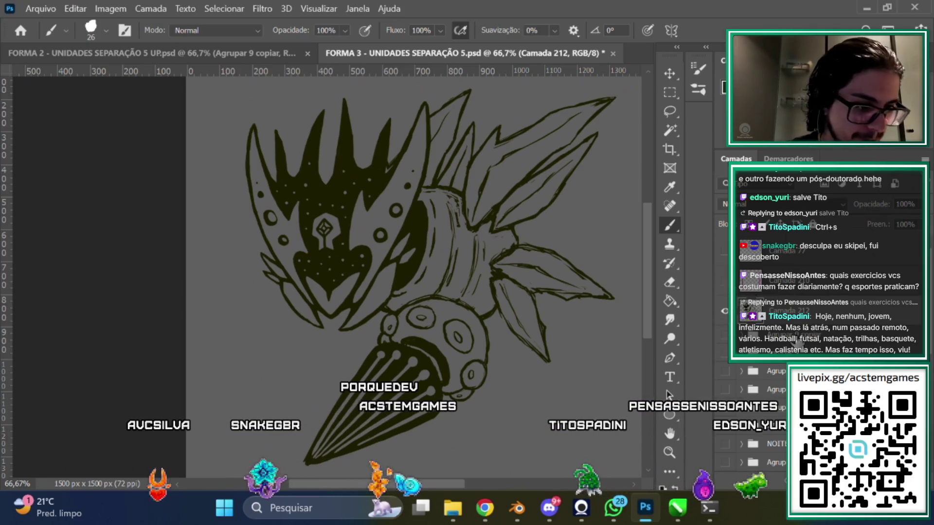
click(908, 271)
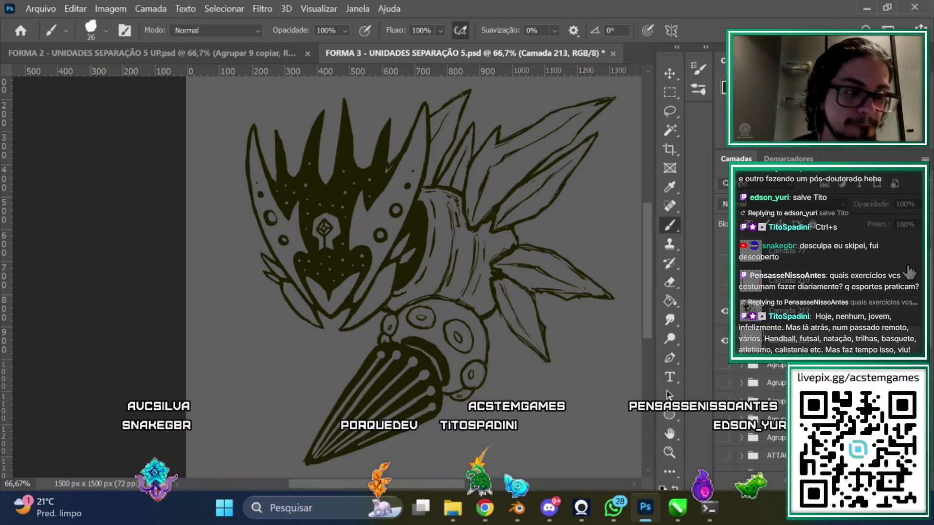
scroll(649, 278, up, 1)
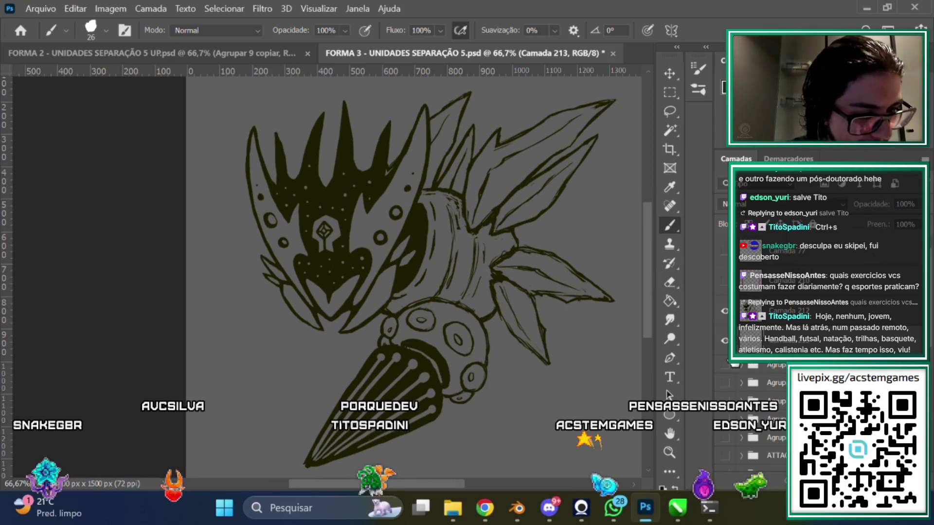
Show the Agrupar 9 copiar colour group at full opacity, hiding its leaf shading and green fill
click(724, 365)
click(778, 364)
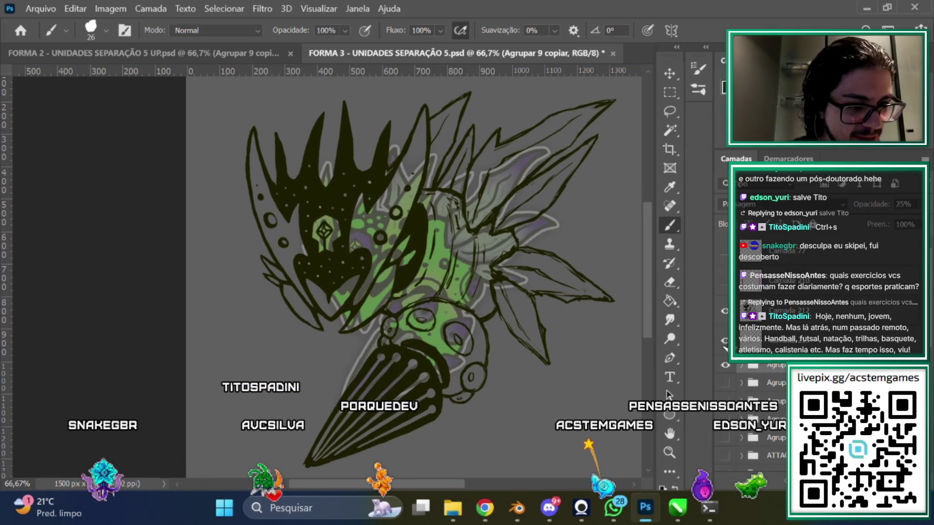
drag(778, 364, 766, 387)
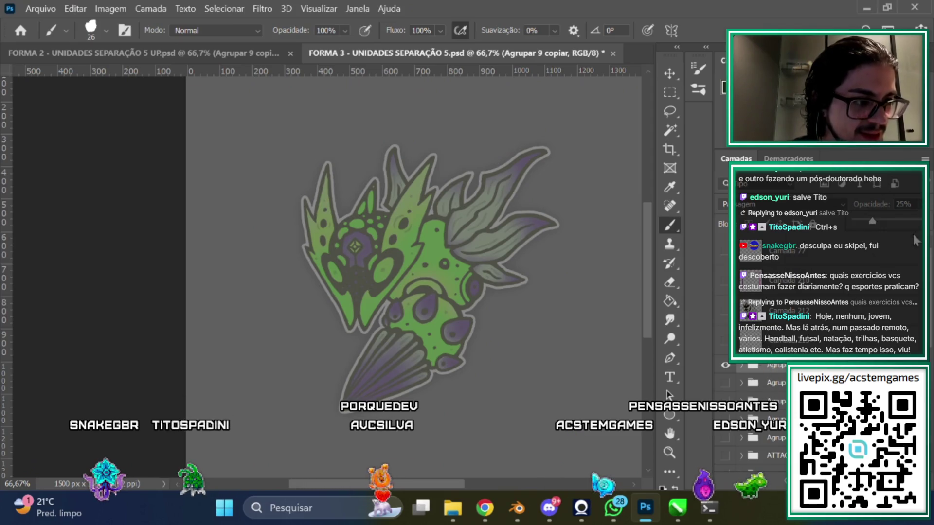
click(762, 383)
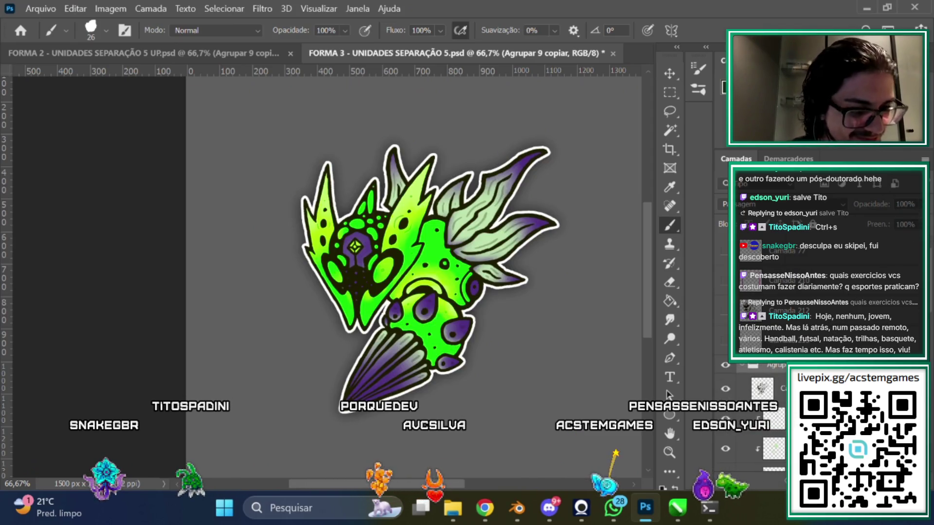
click(762, 388)
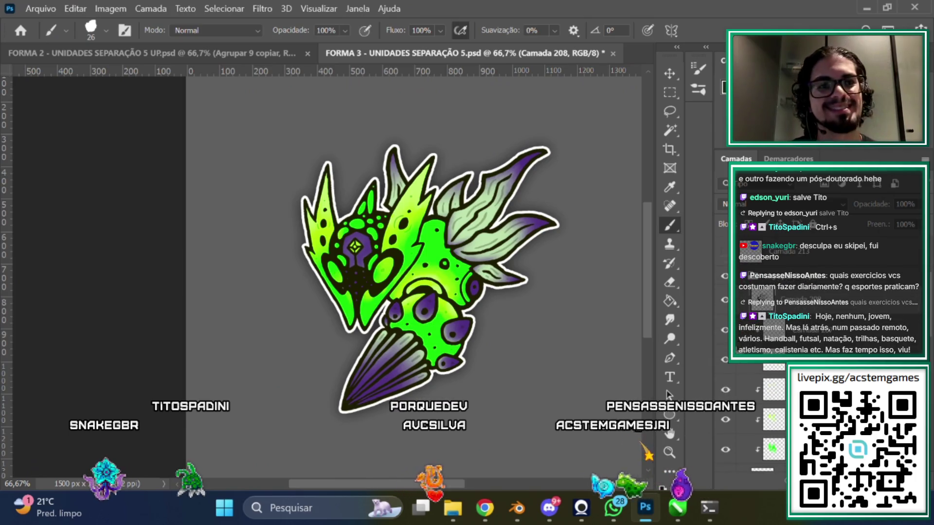
click(725, 390)
click(725, 419)
click(725, 449)
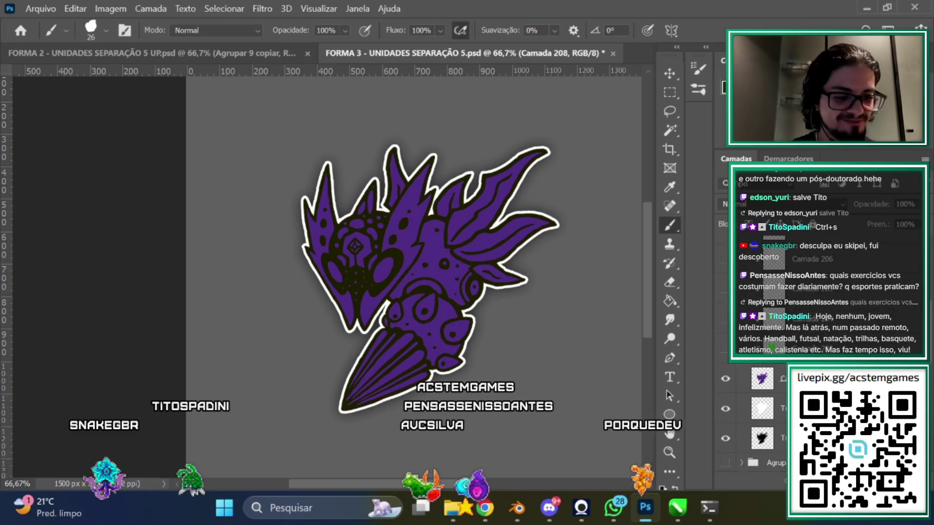
alt+click(433, 247)
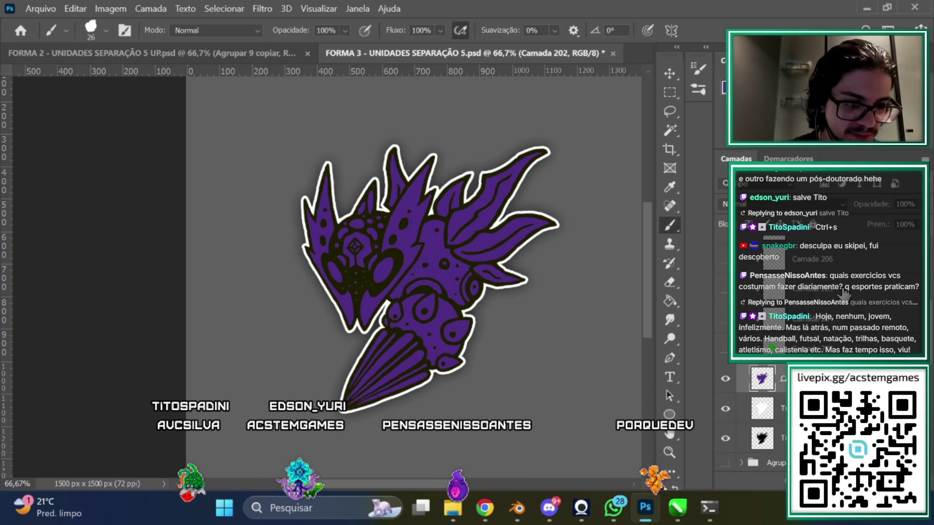
Restore the green fill, hide the coloured artwork again, and make Camada 213 active
click(724, 346)
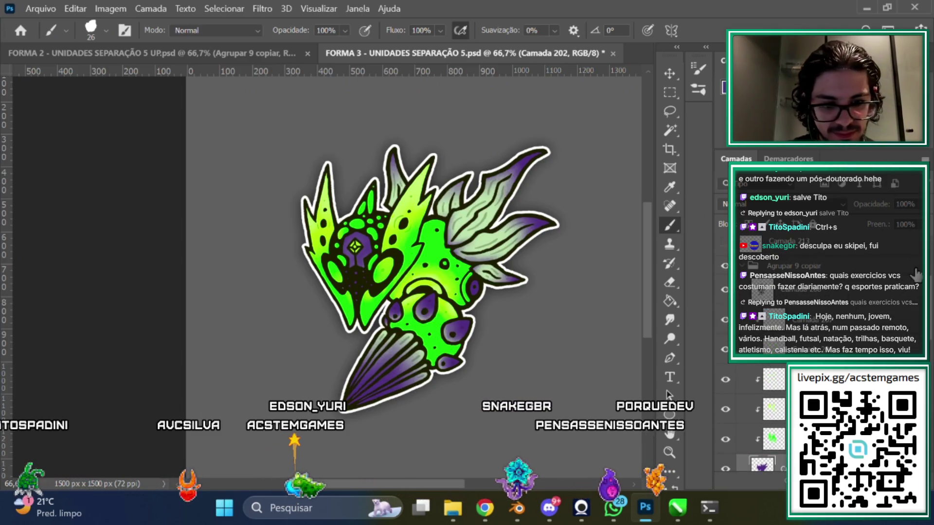
click(746, 267)
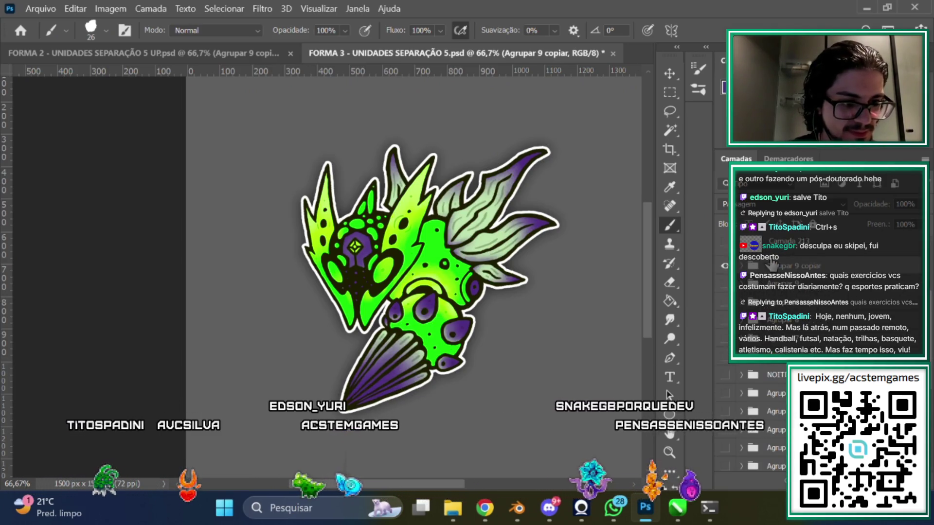
click(724, 271)
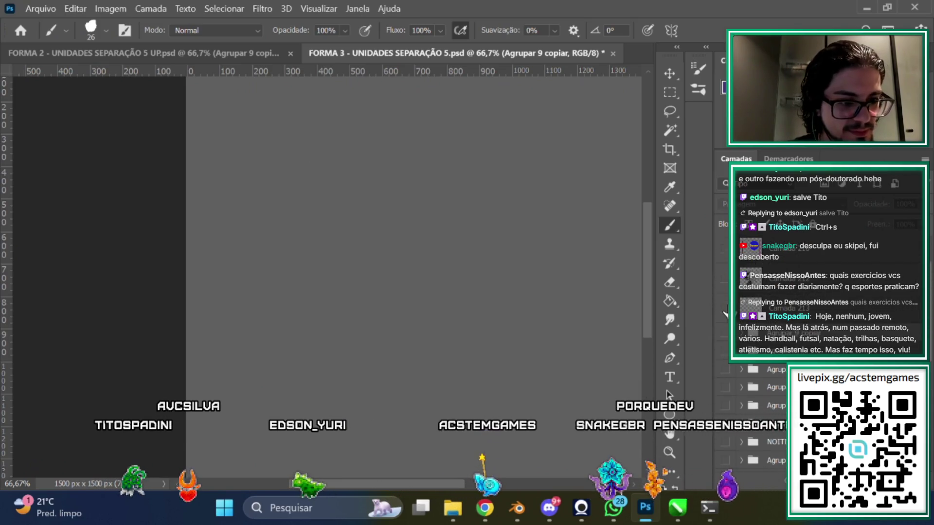
click(725, 279)
click(785, 312)
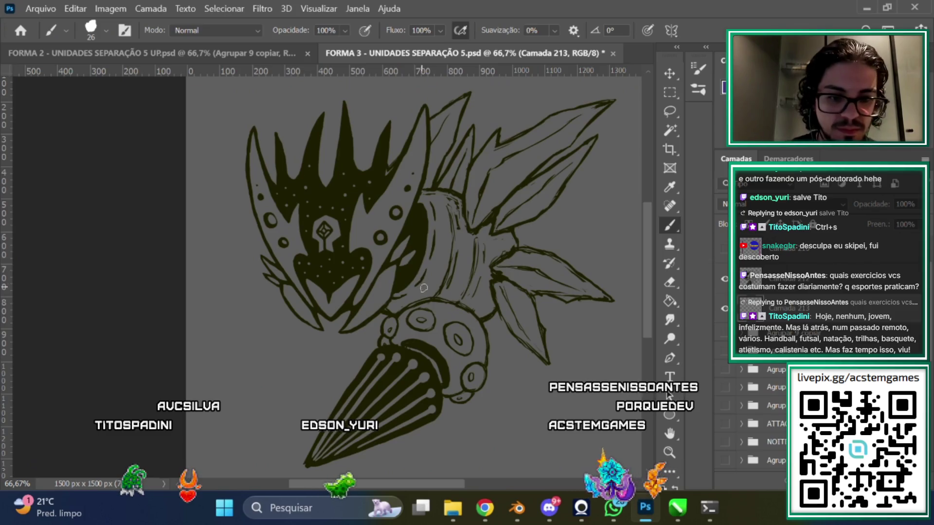
Enlarge the brush to 92 px and paint purple over the inner curve, mask spikes, eye and upper-right leaf
right_click(424, 291)
key(Return)
mouse_move(432, 229)
mouse_down()
mouse_move(382, 306)
mouse_move(342, 327)
mouse_up()
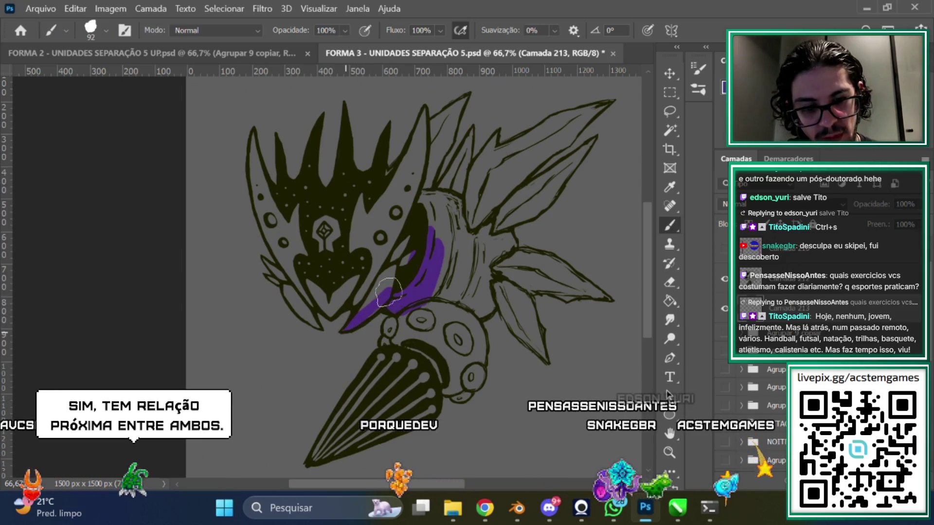
mouse_move(388, 292)
mouse_down()
mouse_move(306, 275)
mouse_move(318, 327)
mouse_move(310, 319)
mouse_up()
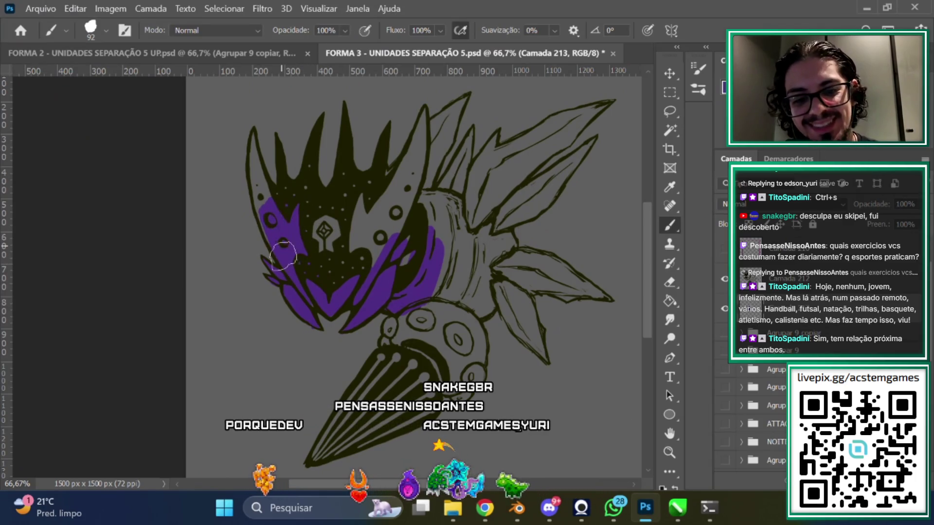
drag(261, 209, 254, 133)
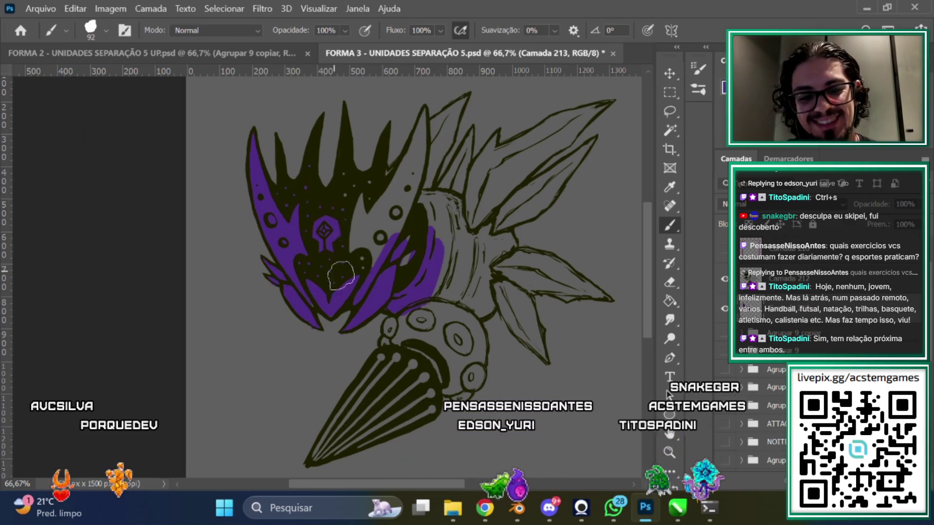
mouse_move(338, 288)
mouse_down()
mouse_move(331, 254)
mouse_move(346, 224)
mouse_move(397, 216)
mouse_up()
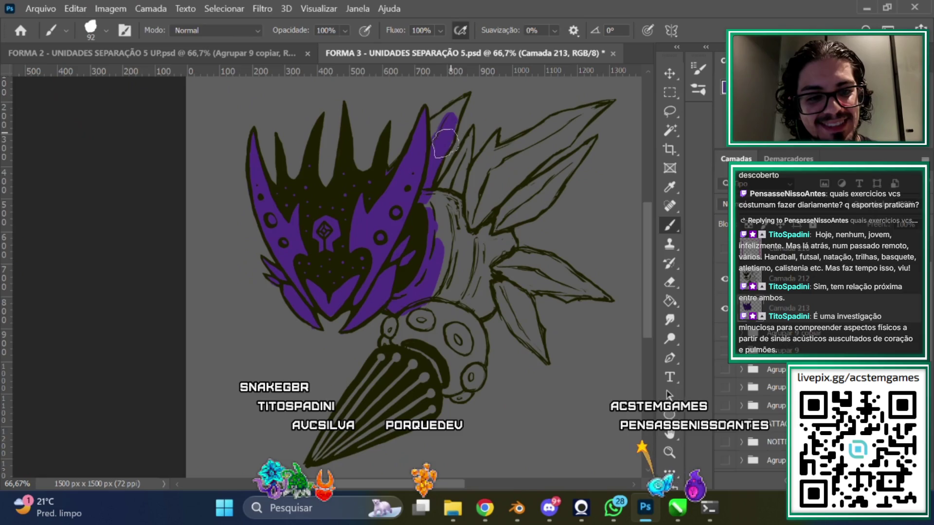
mouse_move(461, 115)
mouse_down()
mouse_move(455, 107)
mouse_move(421, 162)
mouse_move(474, 232)
mouse_move(447, 190)
mouse_move(470, 131)
mouse_up()
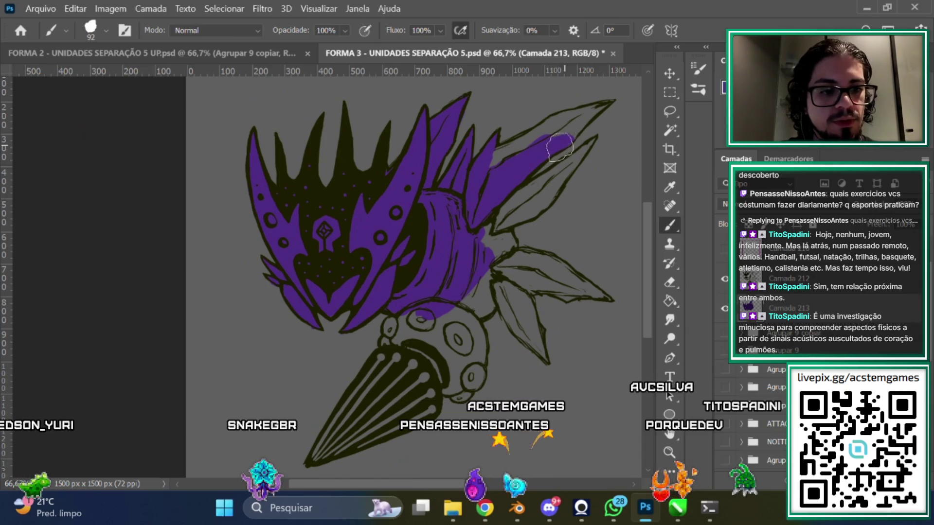
drag(571, 136, 602, 104)
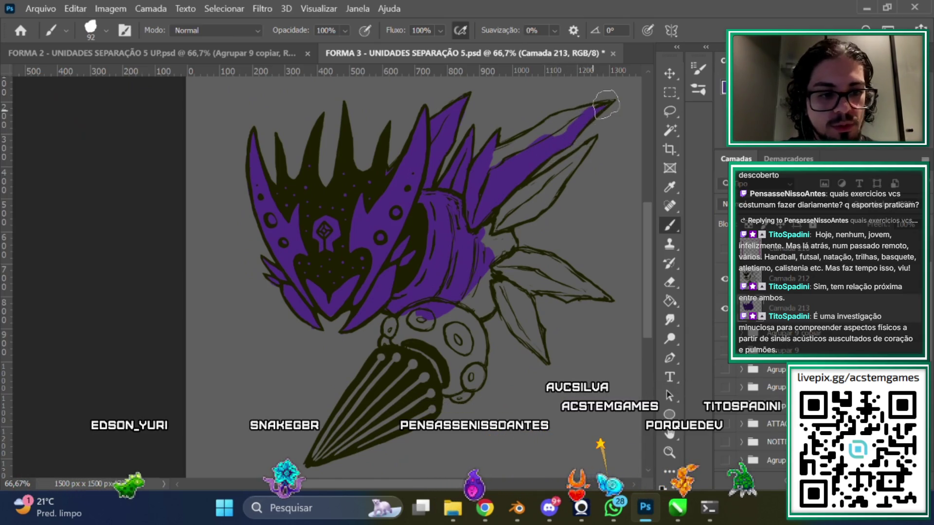
drag(603, 104, 531, 141)
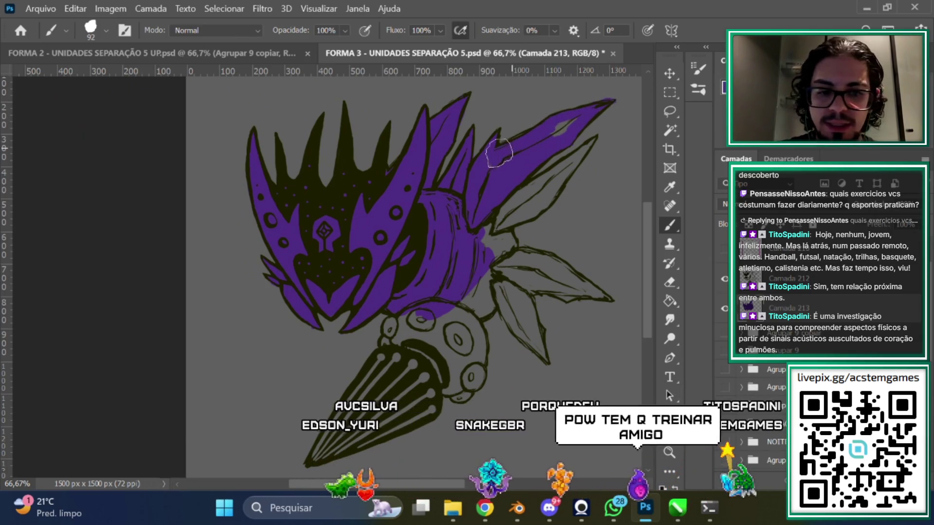
drag(480, 187, 567, 129)
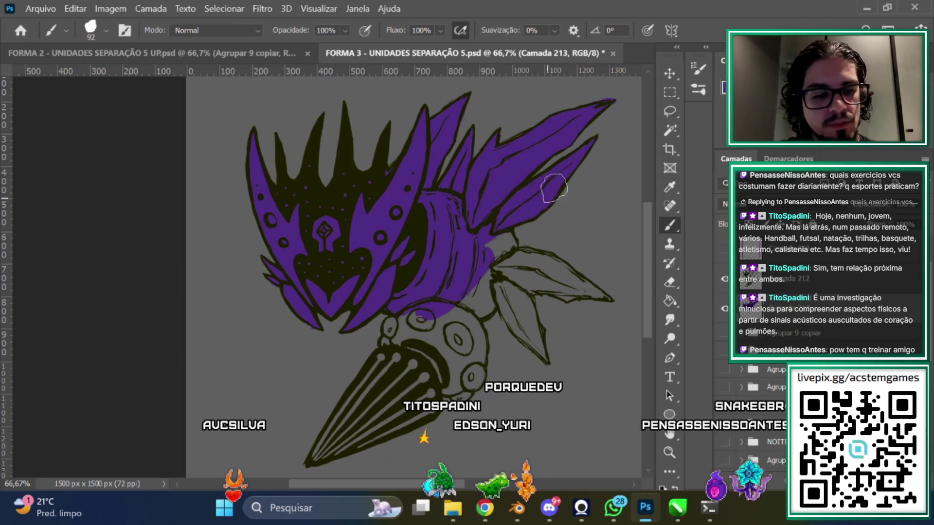
Paint purple over the body's right side, lower-right spike, lower cone stripes and rings
scroll(476, 216, down, 2)
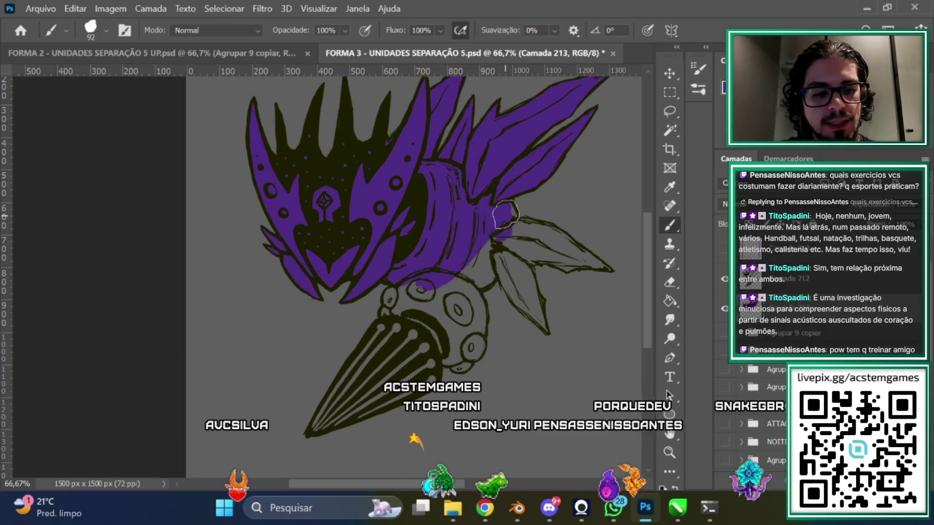
drag(501, 209, 531, 251)
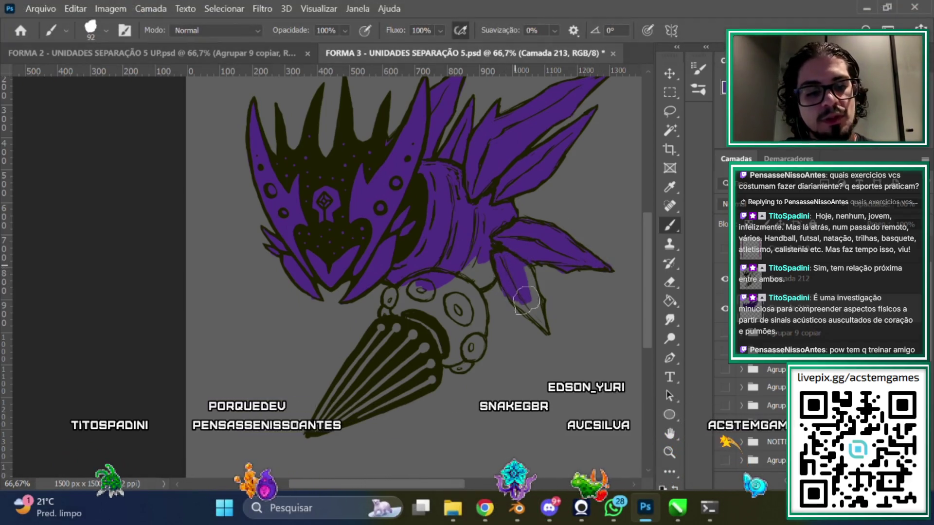
drag(525, 284, 547, 332)
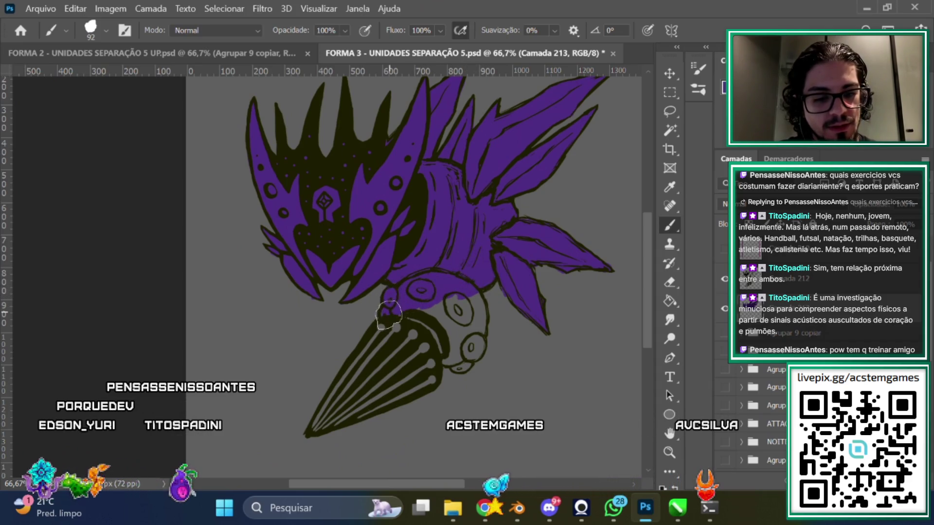
drag(389, 322, 346, 388)
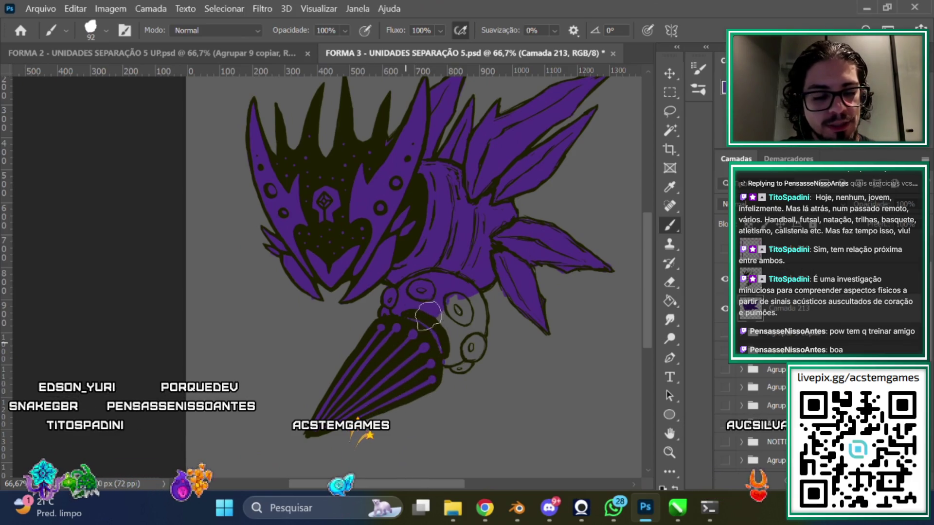
mouse_move(448, 329)
mouse_down()
mouse_move(478, 321)
mouse_move(461, 368)
mouse_up()
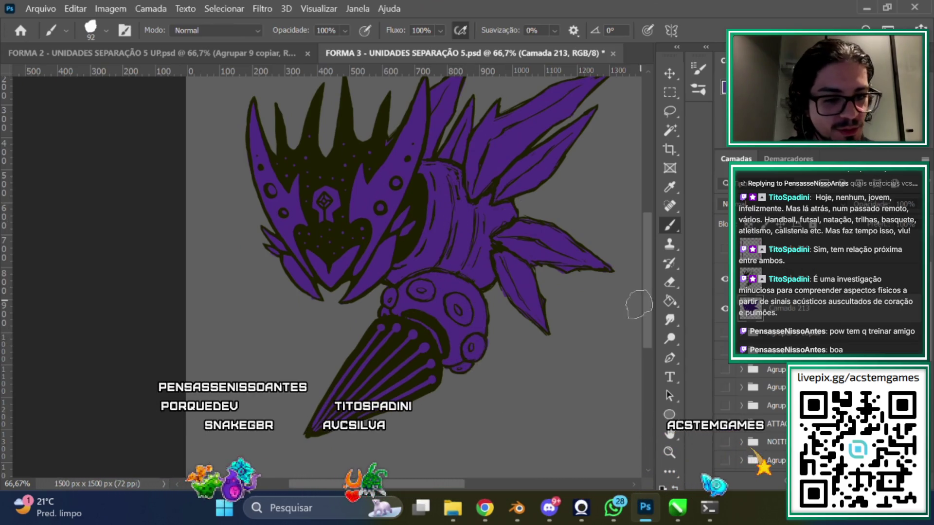
scroll(651, 280, up, 1)
scroll(652, 281, up, 3)
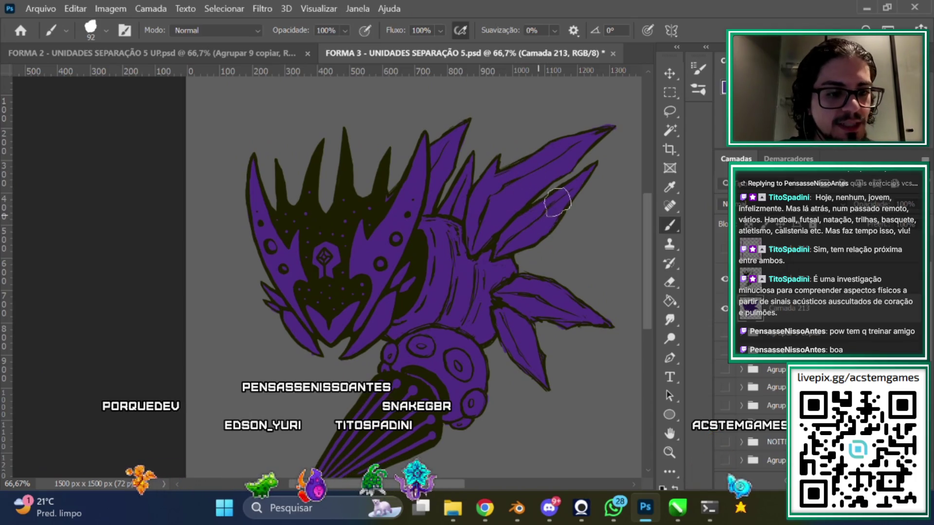
Pan around the canvas to check the purple fill stays inside the ink outlines
click(670, 281)
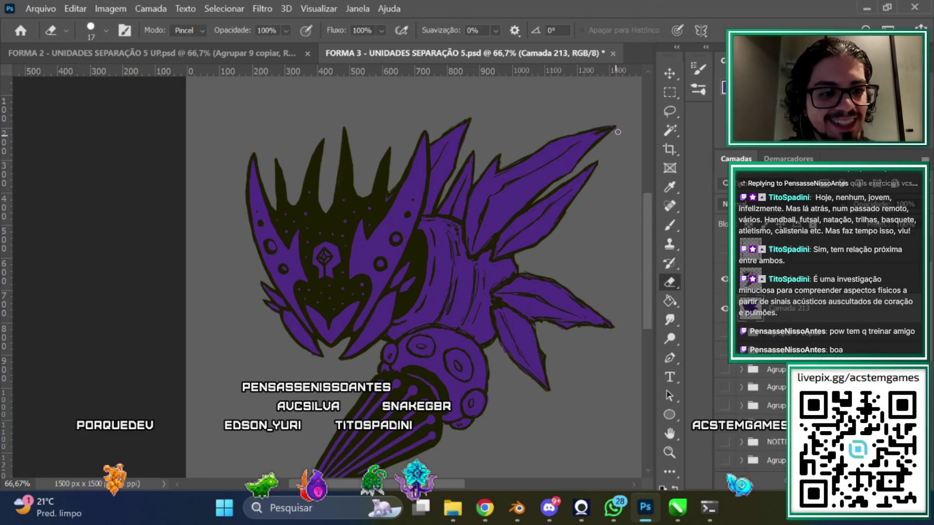
key(b)
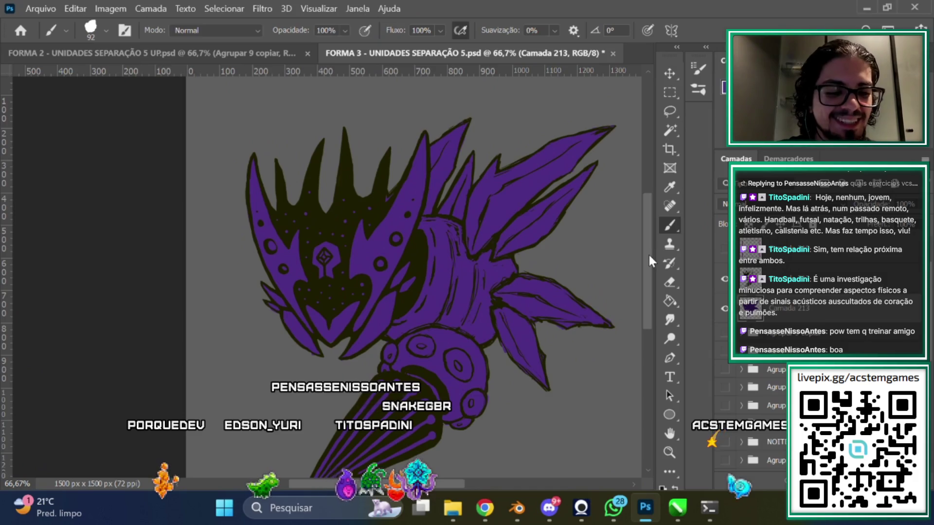
scroll(649, 255, down, 2)
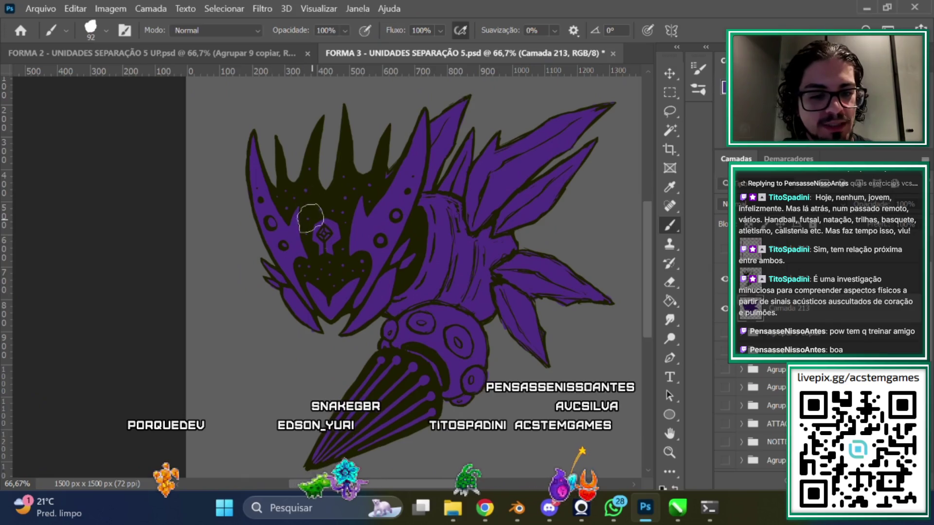
scroll(471, 273, up, 4)
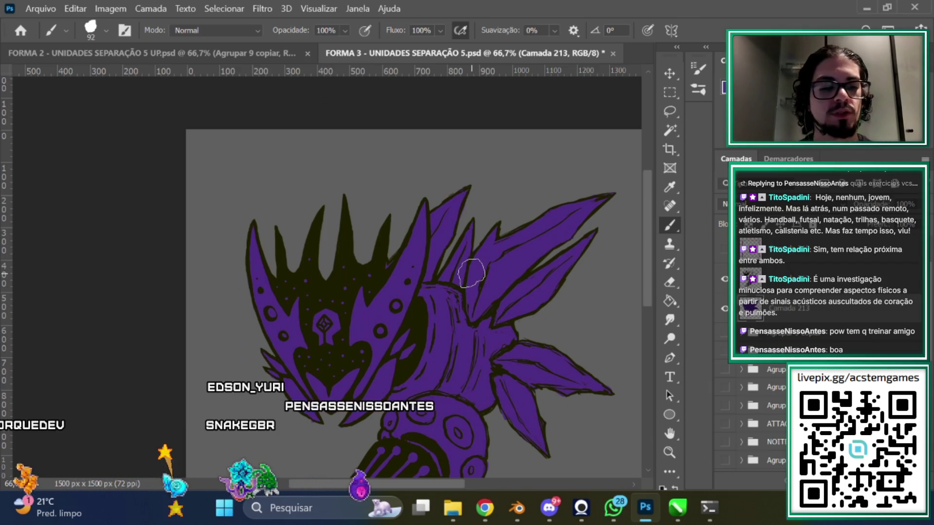
scroll(649, 244, down, 1)
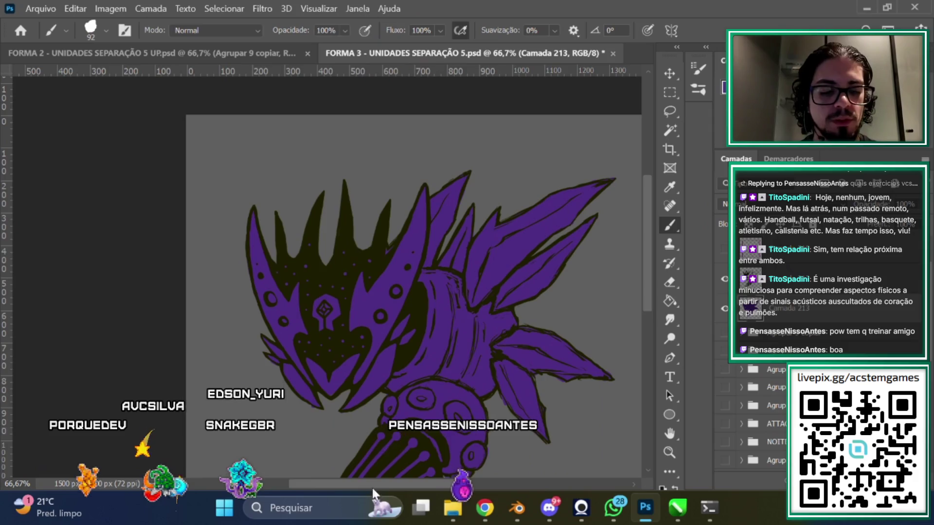
scroll(402, 482, right, 3)
scroll(645, 267, down, 1)
scroll(646, 267, down, 3)
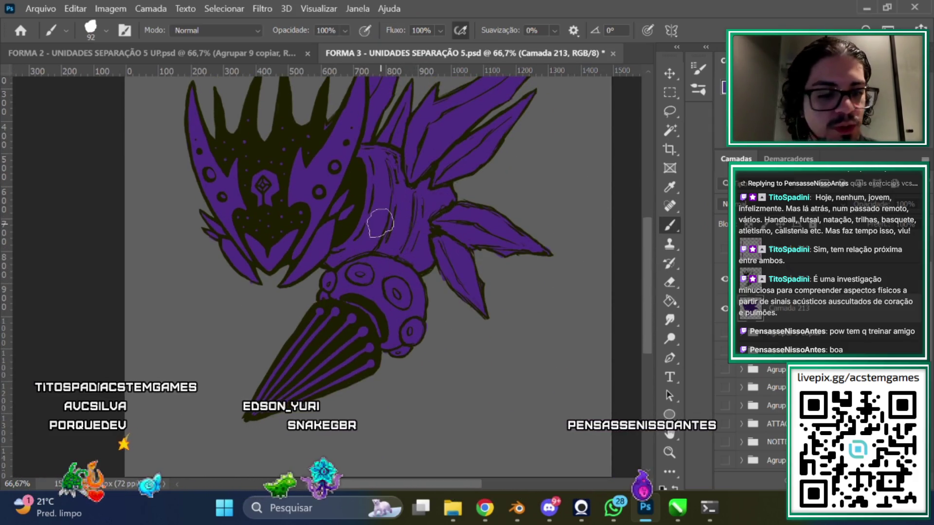
scroll(643, 260, up, 4)
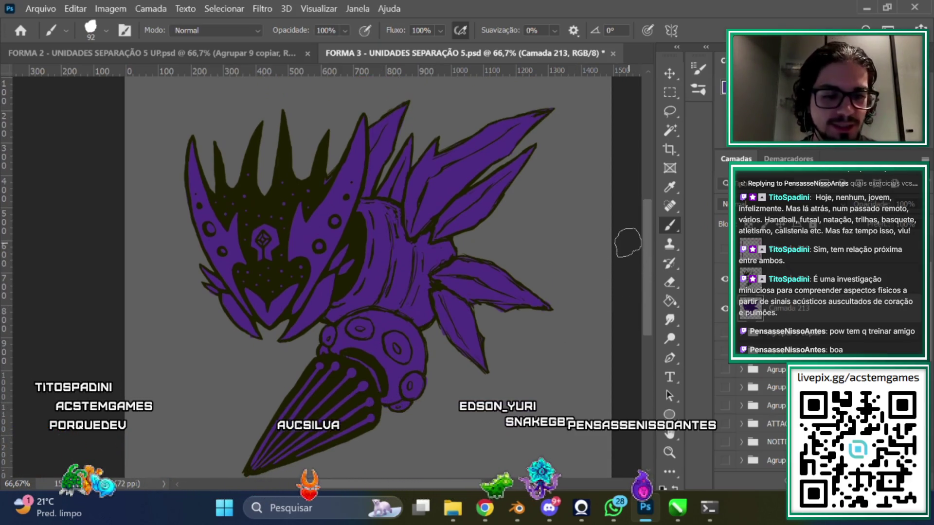
scroll(627, 243, down, 1)
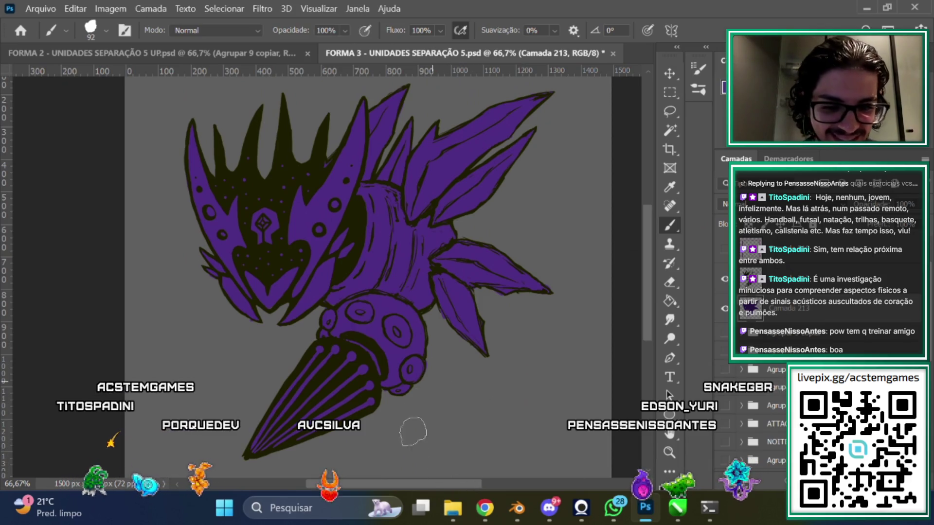
Make Camada 212 the active layer and switch to the Eraser
drag(437, 488, 420, 479)
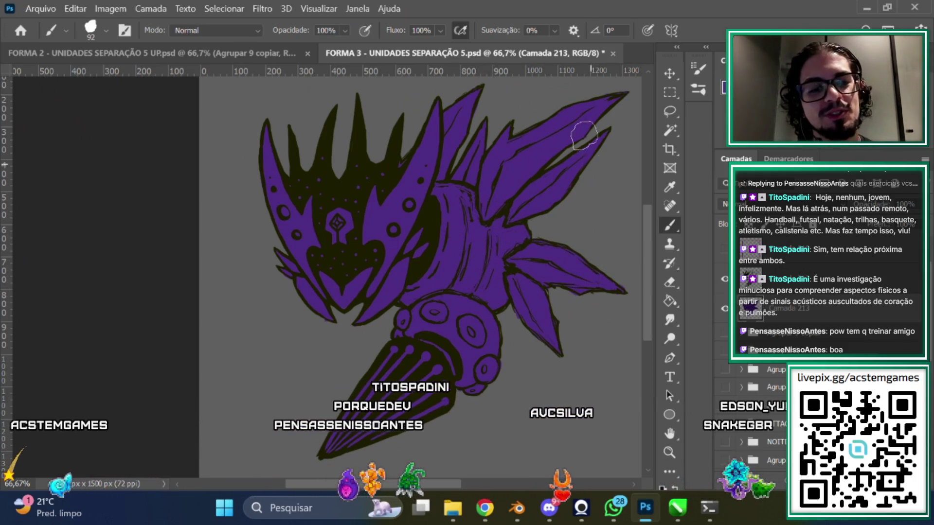
drag(381, 485, 391, 486)
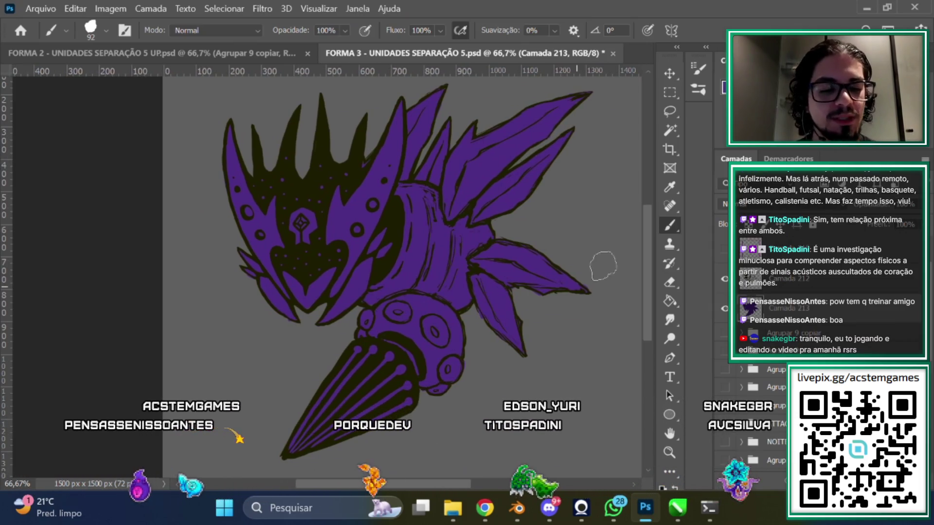
drag(648, 246, 640, 265)
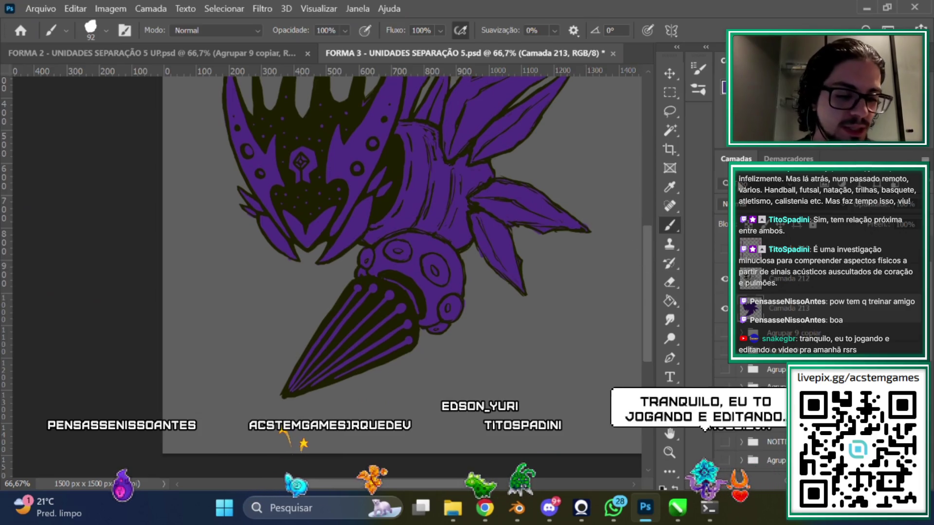
scroll(628, 285, down, 1)
click(788, 278)
key(e)
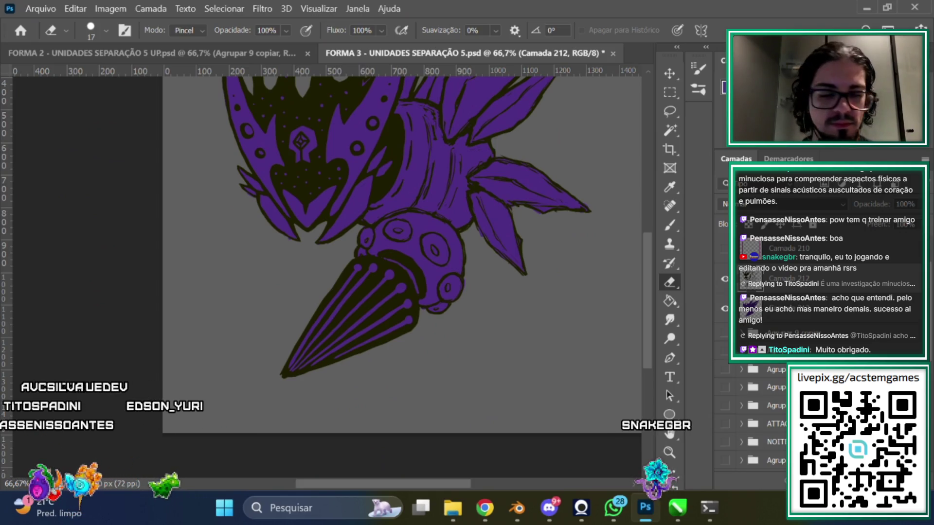
Look over the purple-filled creature and zoom the artwork to 100%
scroll(646, 314, up, 1)
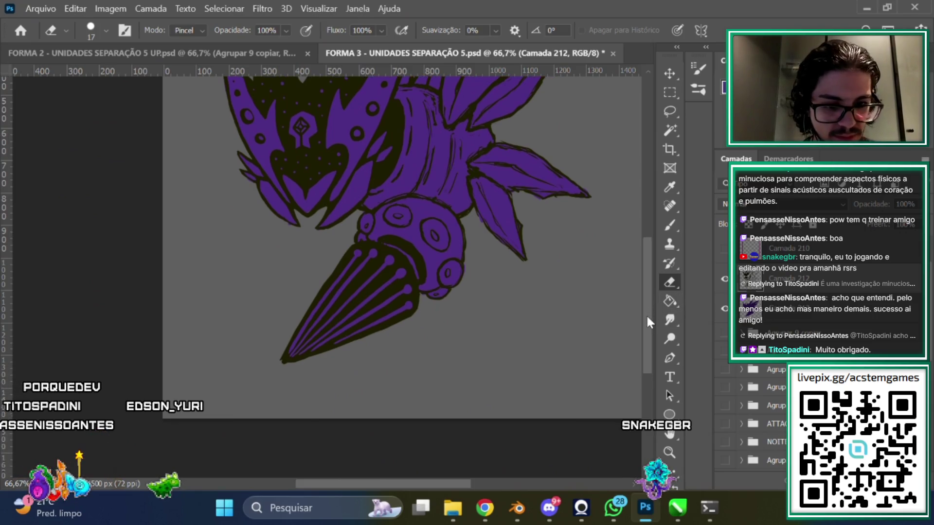
scroll(650, 279, up, 3)
scroll(650, 270, up, 1)
scroll(649, 283, down, 1)
scroll(651, 290, down, 1)
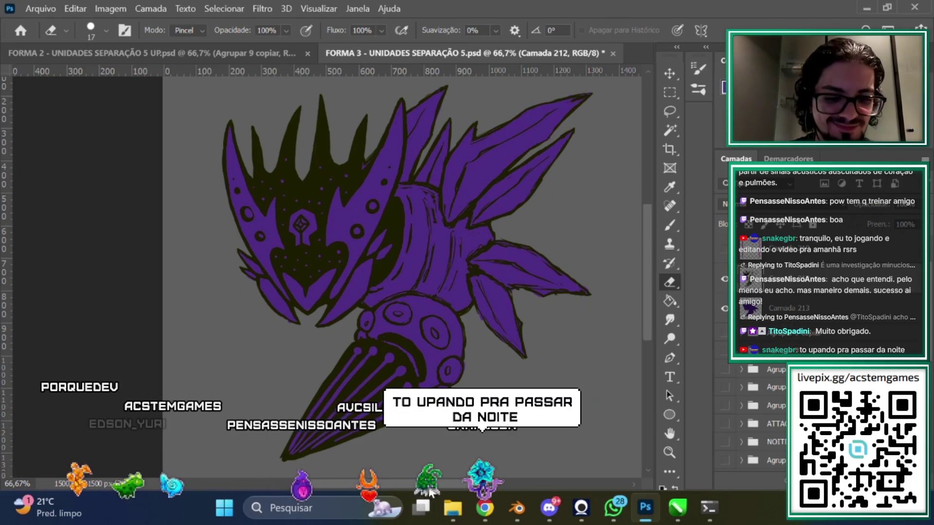
key(ctrl+1)
Zoom back out and start a Lasso selection below the mask
scroll(647, 252, down, 3)
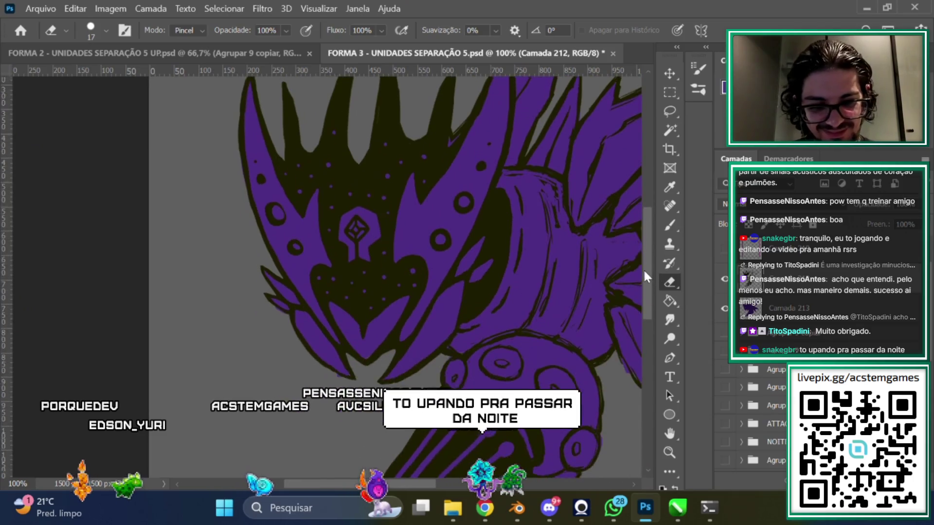
scroll(632, 311, down, 1)
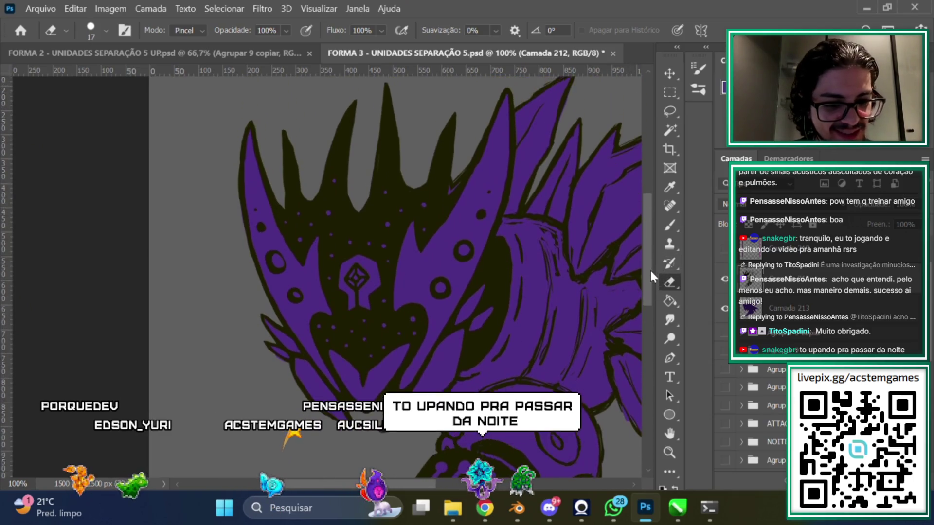
scroll(646, 278, down, 2)
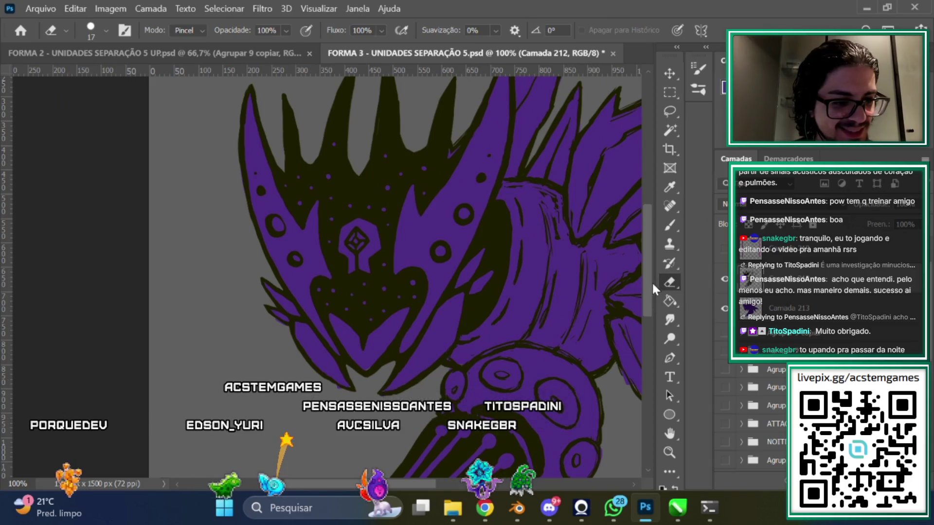
scroll(652, 280, up, 1)
key(ctrl+minus)
key(l)
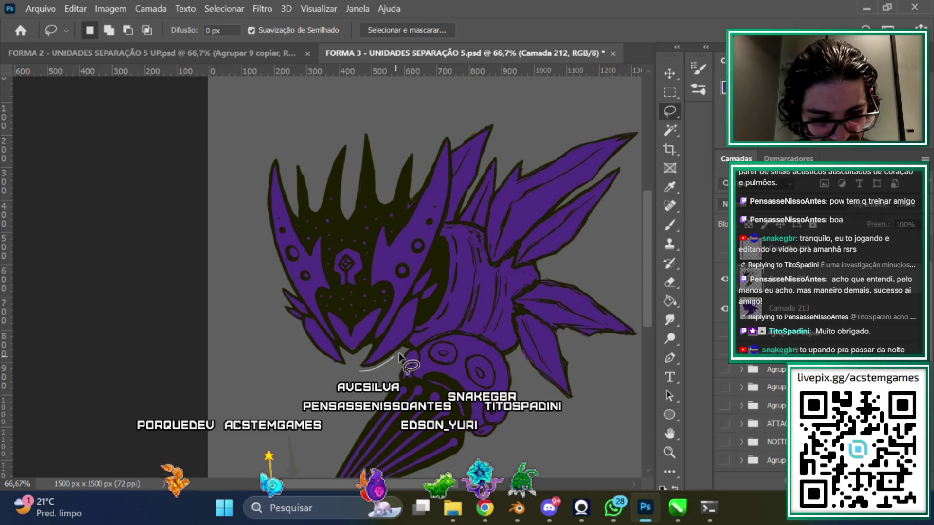
mouse_move(414, 335)
mouse_down()
mouse_move(440, 297)
mouse_move(440, 262)
mouse_up()
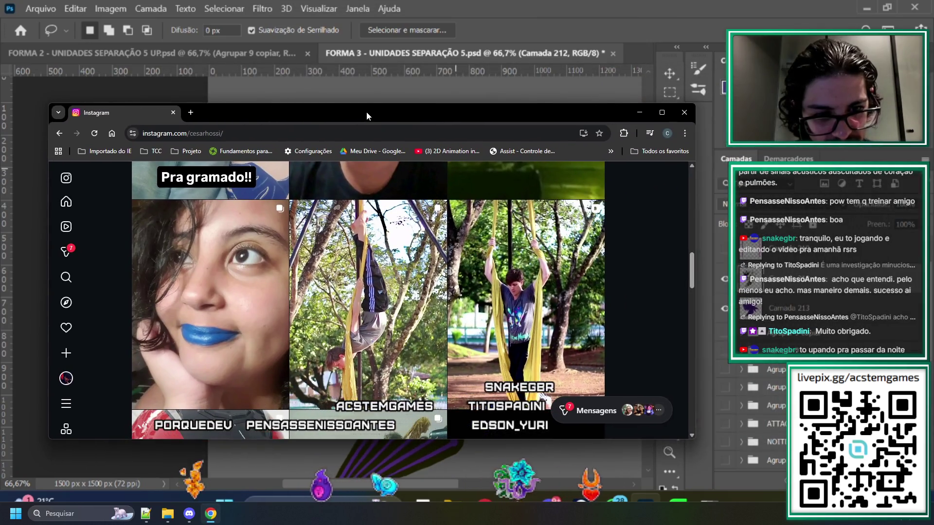
Maximize the Instagram browser window and open the aerial-silks post in the top row
double_click(367, 115)
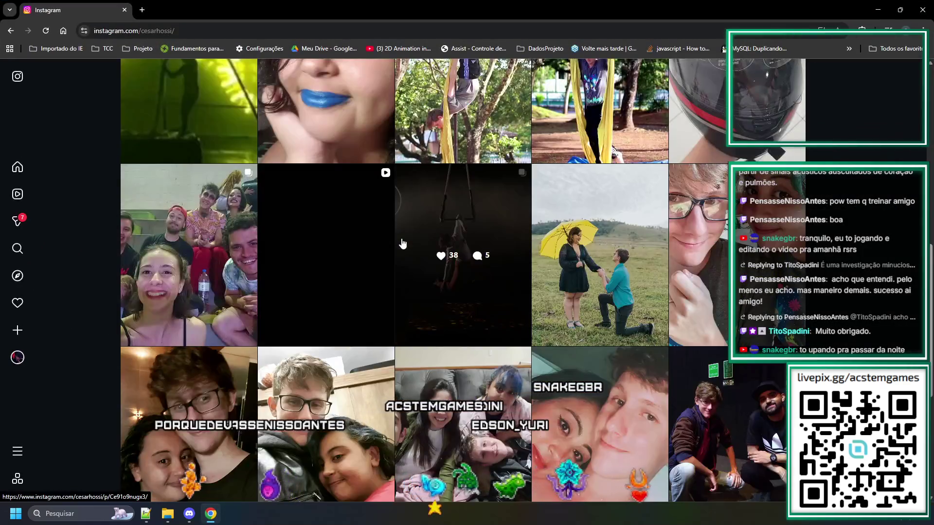
scroll(585, 358, up, 2)
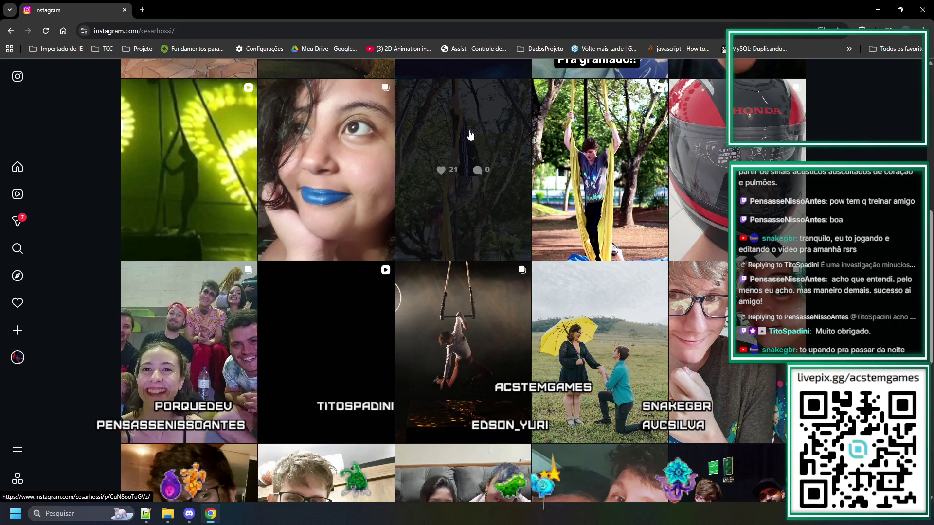
click(469, 130)
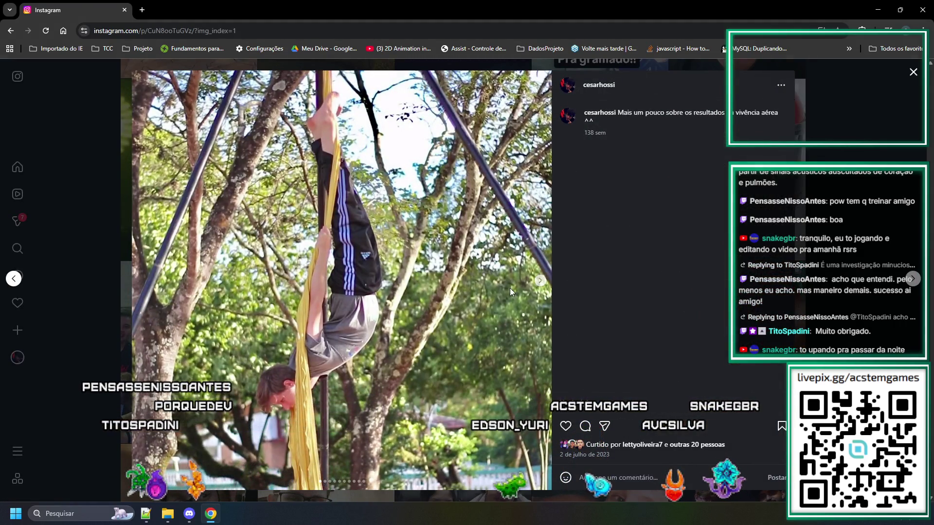
Page through all the post's photos to the last one, then close it back to the grid
click(537, 282)
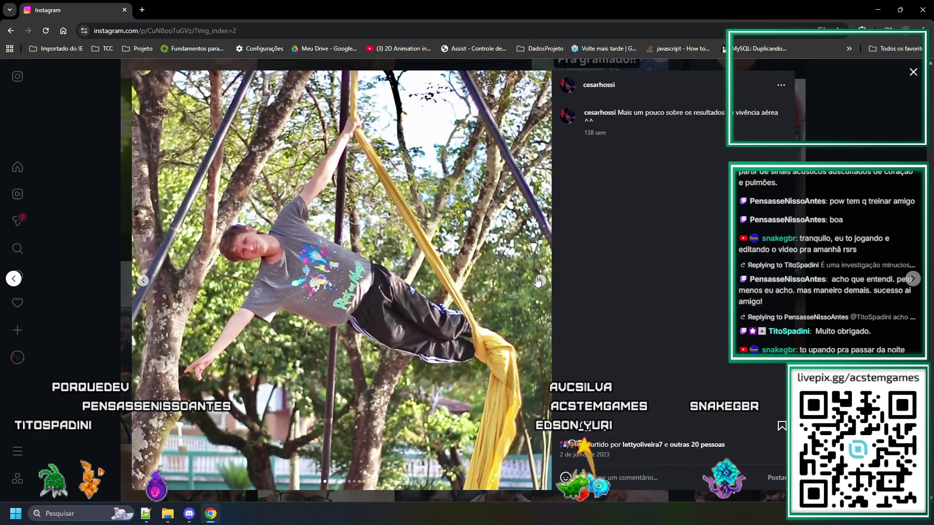
click(537, 281)
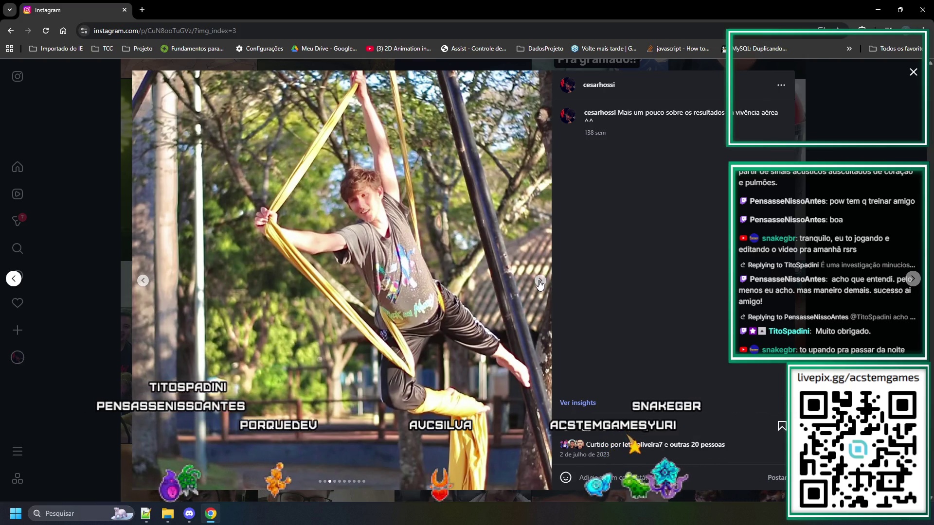
click(539, 282)
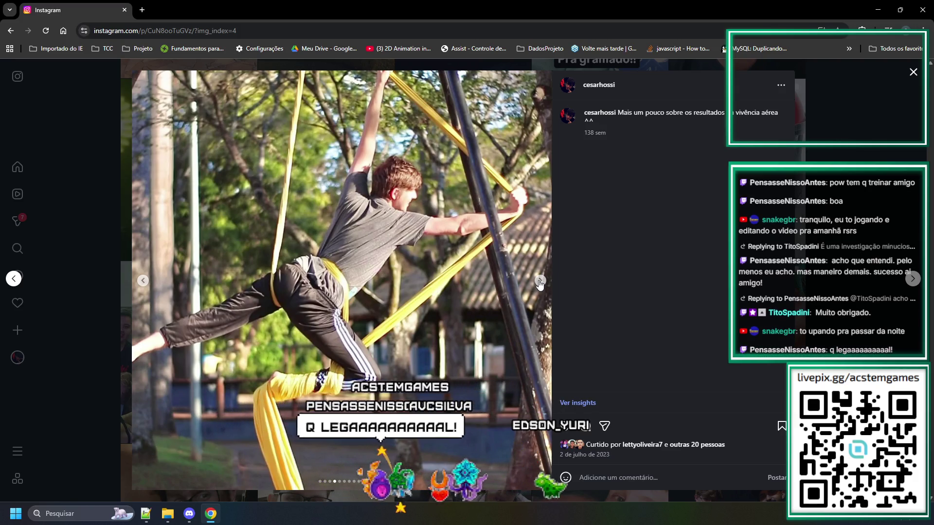
click(538, 282)
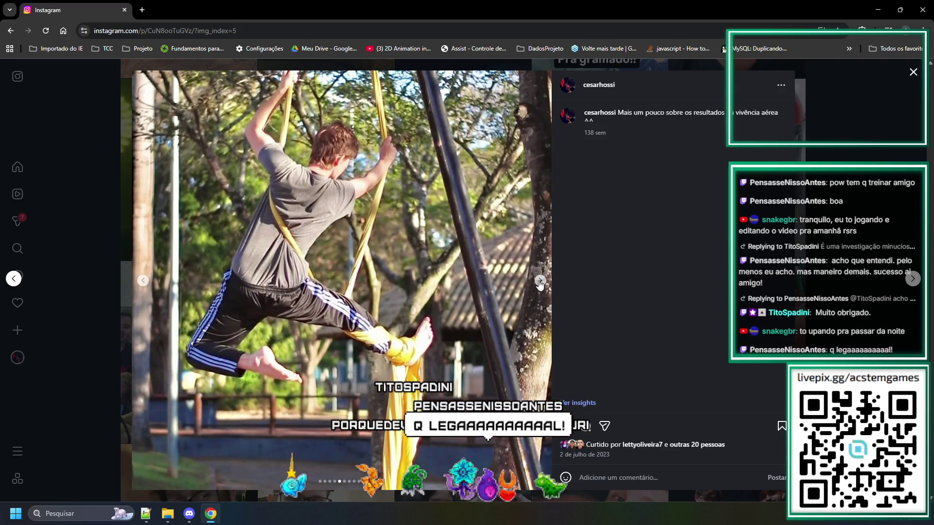
click(539, 282)
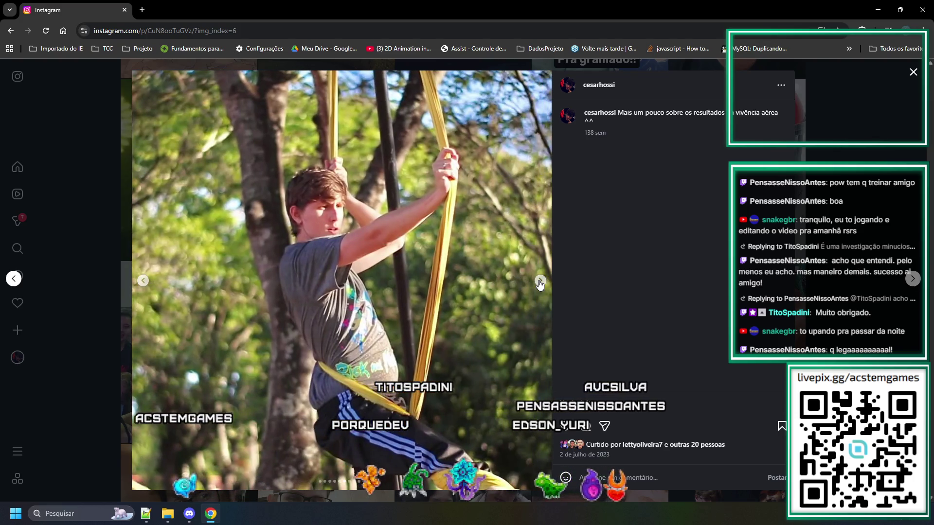
click(540, 282)
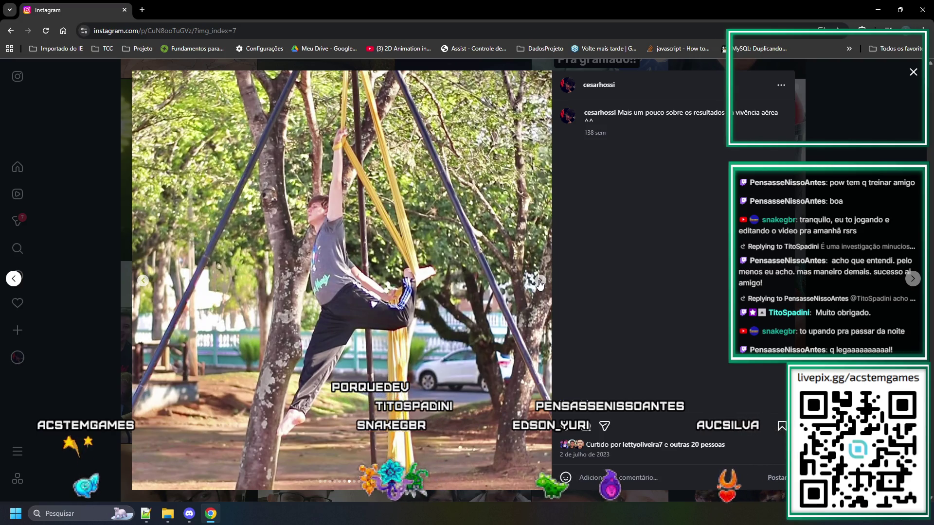
click(540, 282)
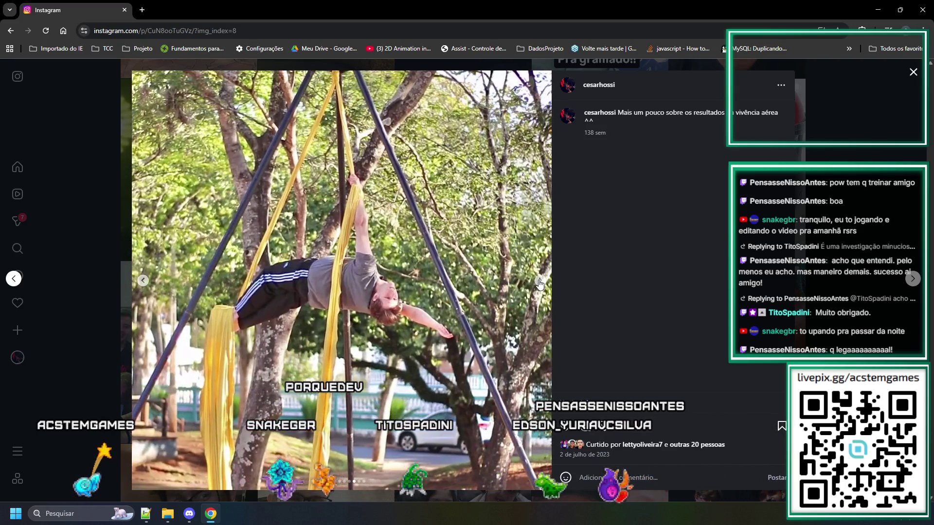
click(540, 282)
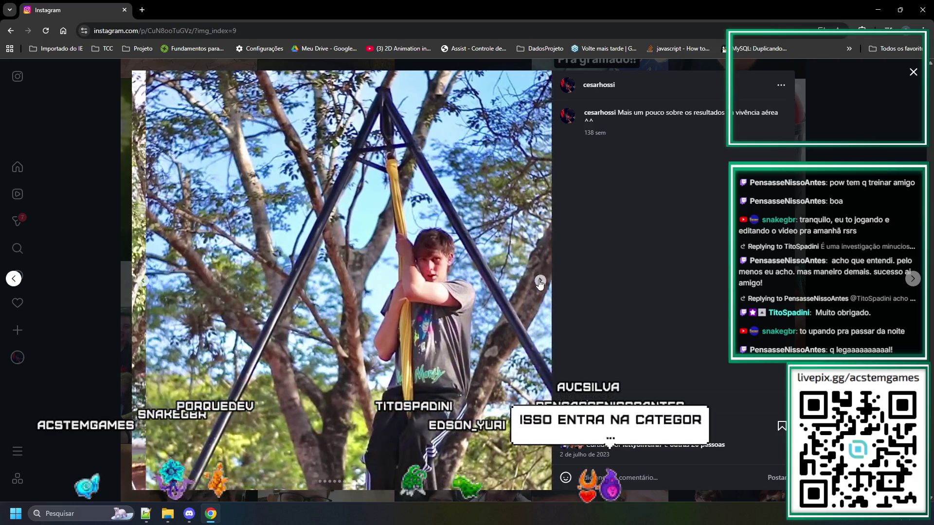
click(540, 282)
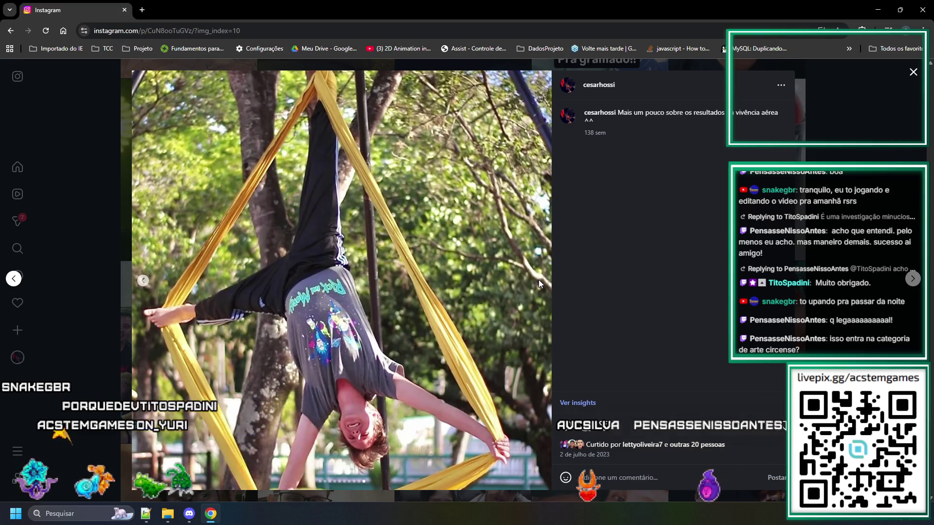
key(Escape)
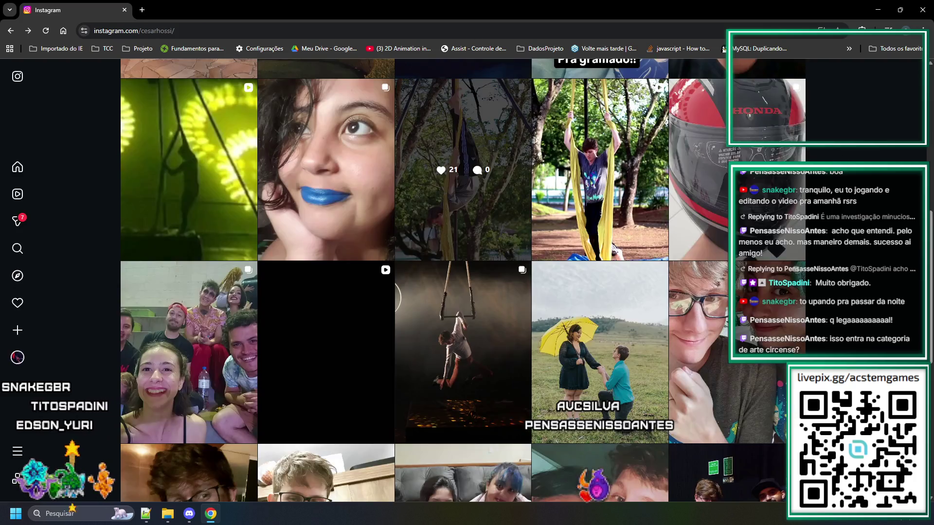
click(614, 166)
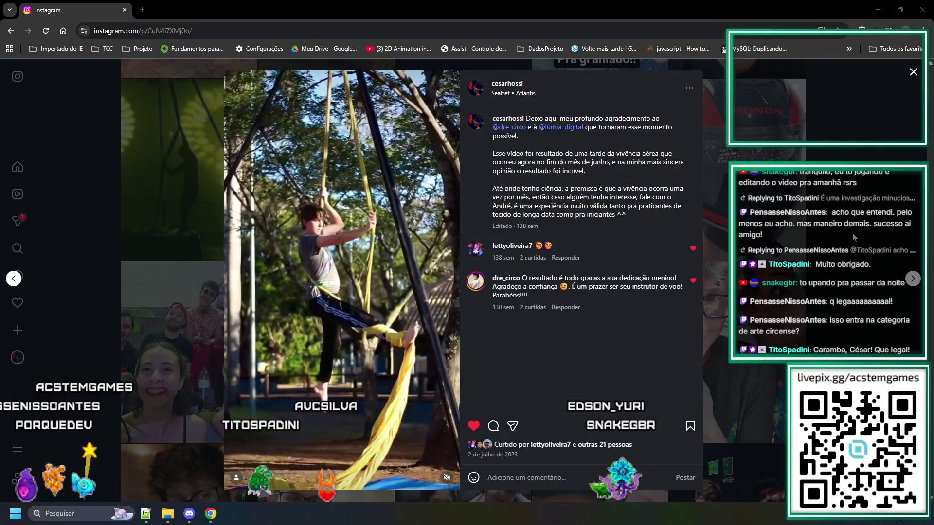
click(852, 238)
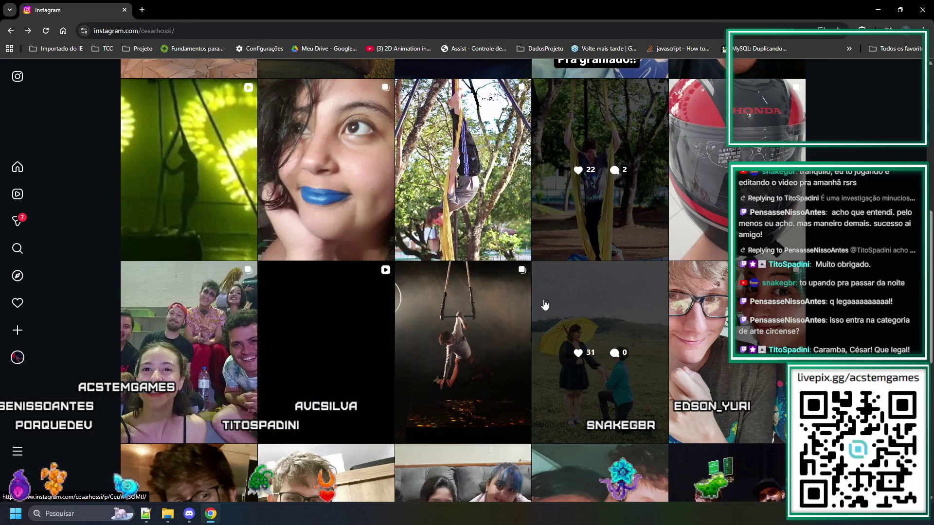
scroll(583, 284, up, 1)
scroll(583, 284, up, 2)
scroll(578, 292, up, 1)
scroll(574, 302, up, 1)
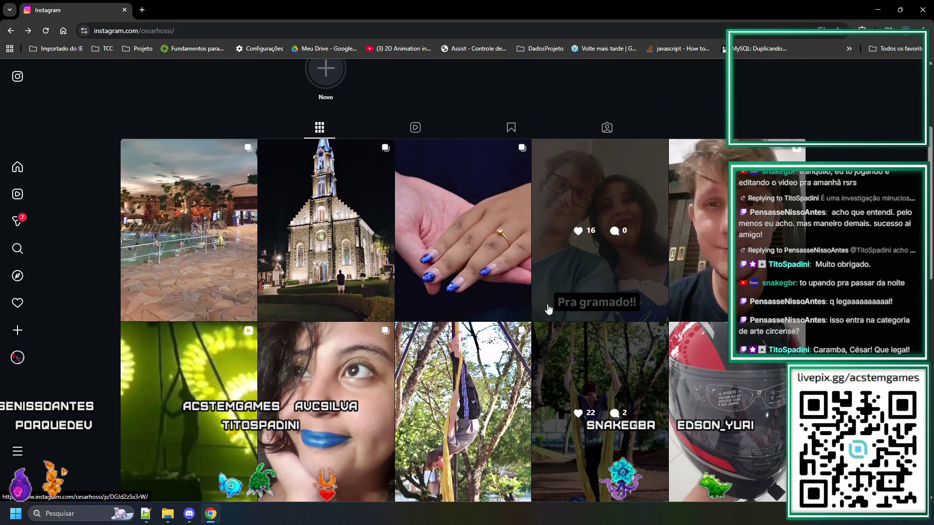
scroll(567, 310, down, 2)
scroll(568, 309, down, 2)
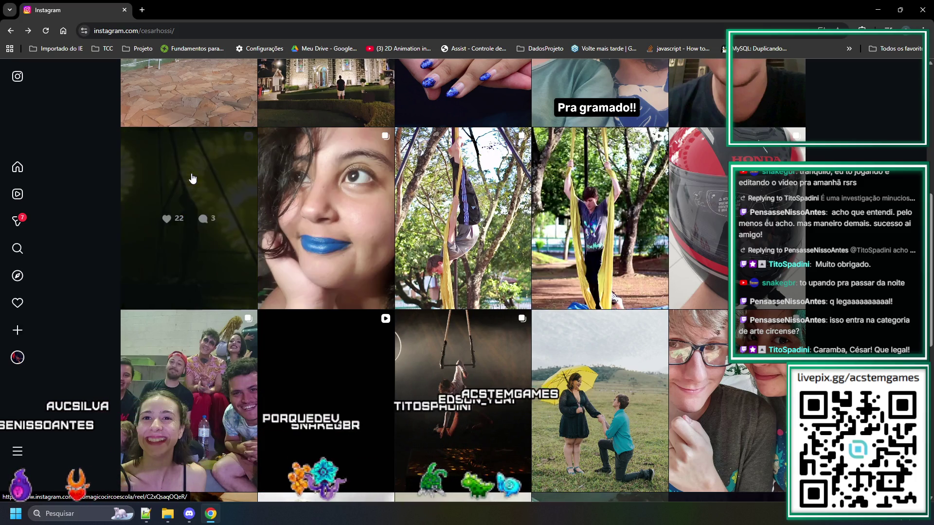
click(167, 203)
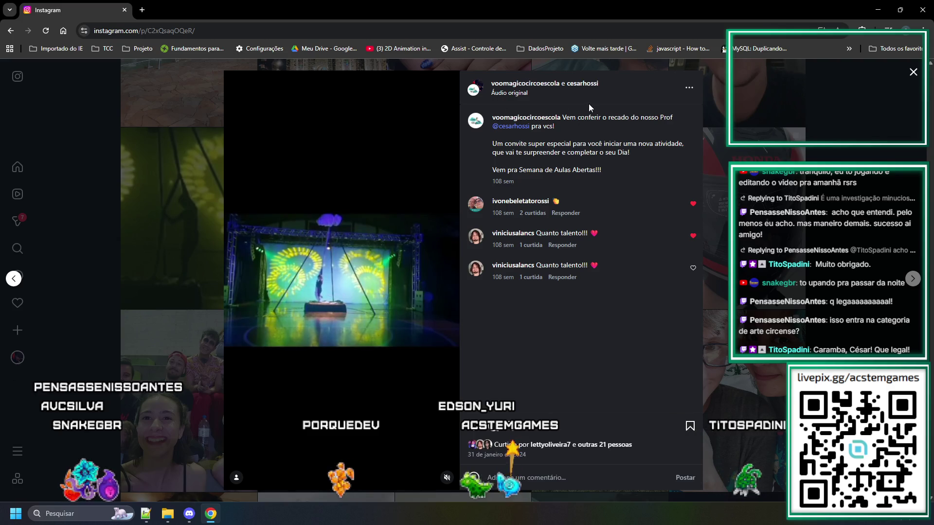
click(649, 127)
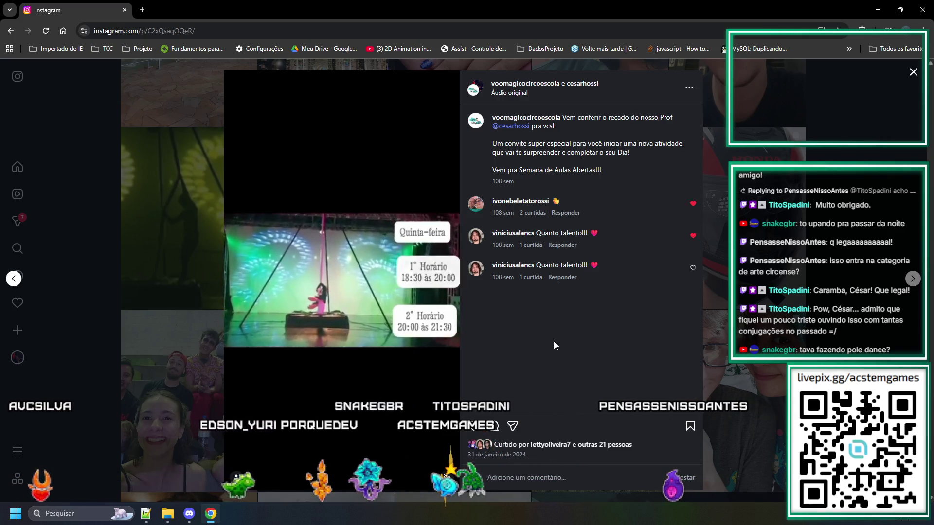
click(830, 225)
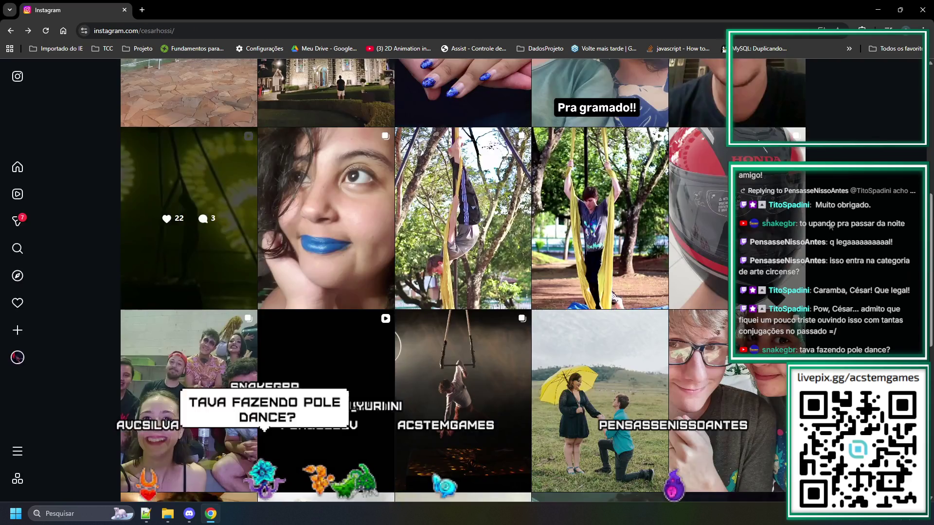
scroll(479, 371, down, 1)
scroll(480, 370, down, 1)
scroll(480, 360, down, 1)
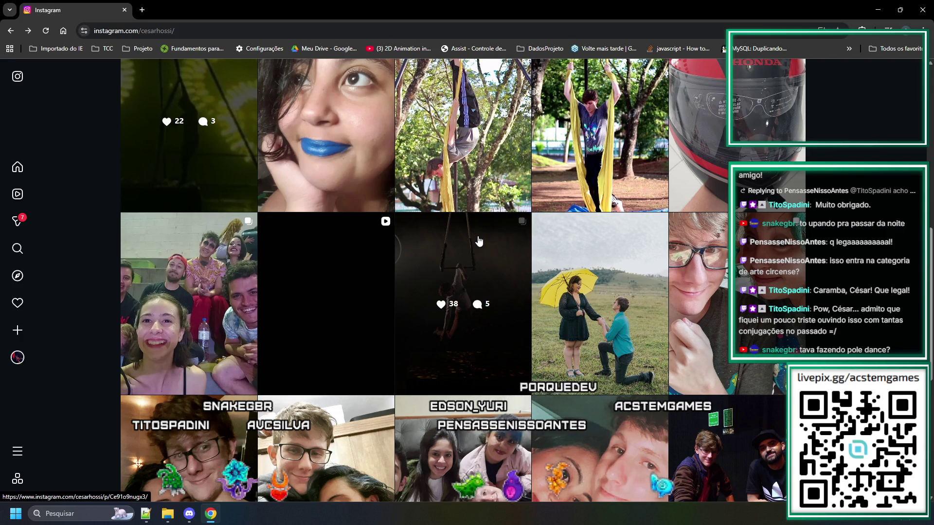
click(453, 273)
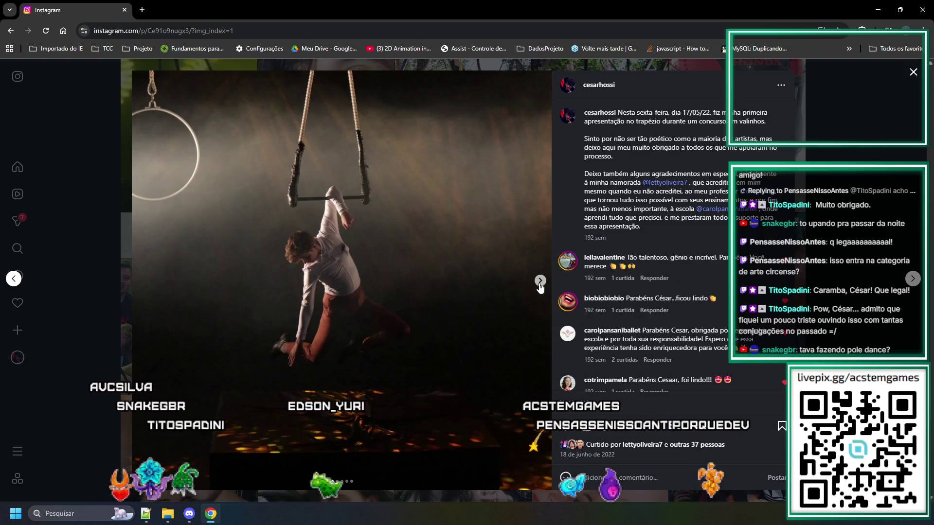
click(539, 282)
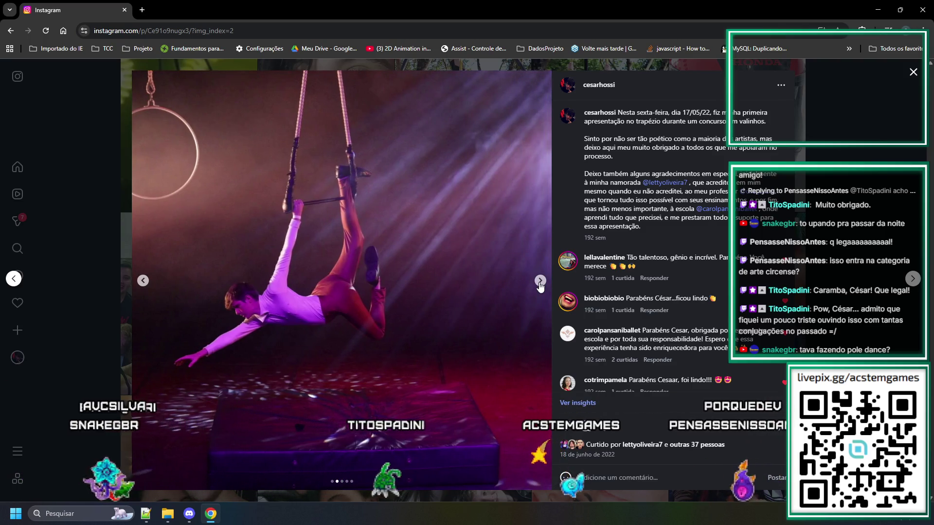
click(539, 282)
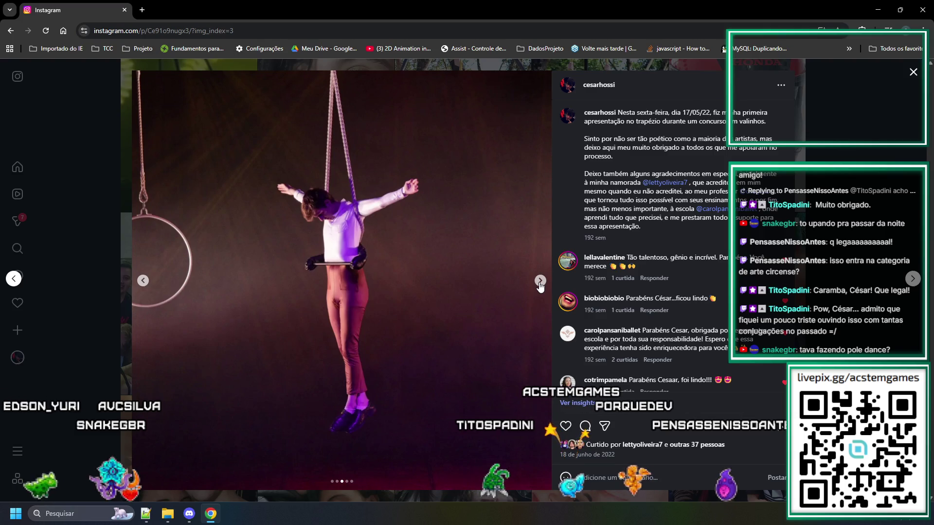
click(540, 282)
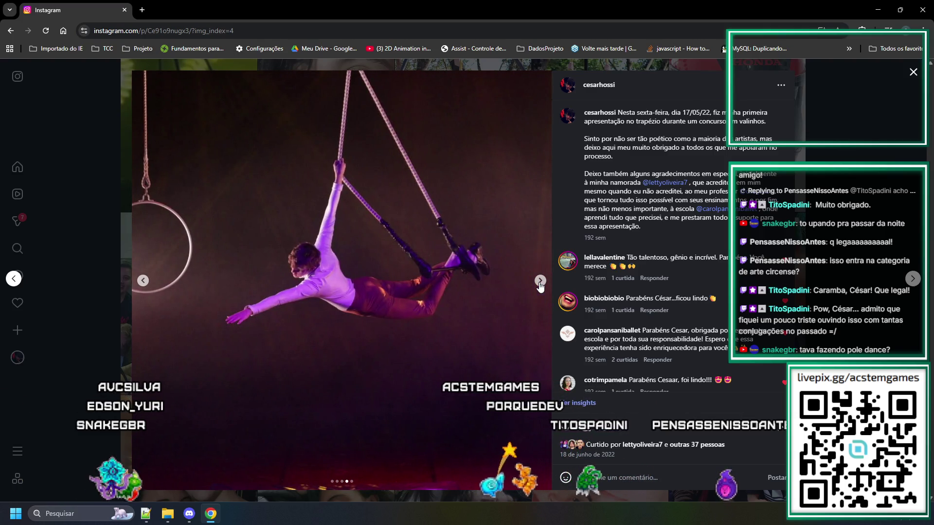
click(540, 282)
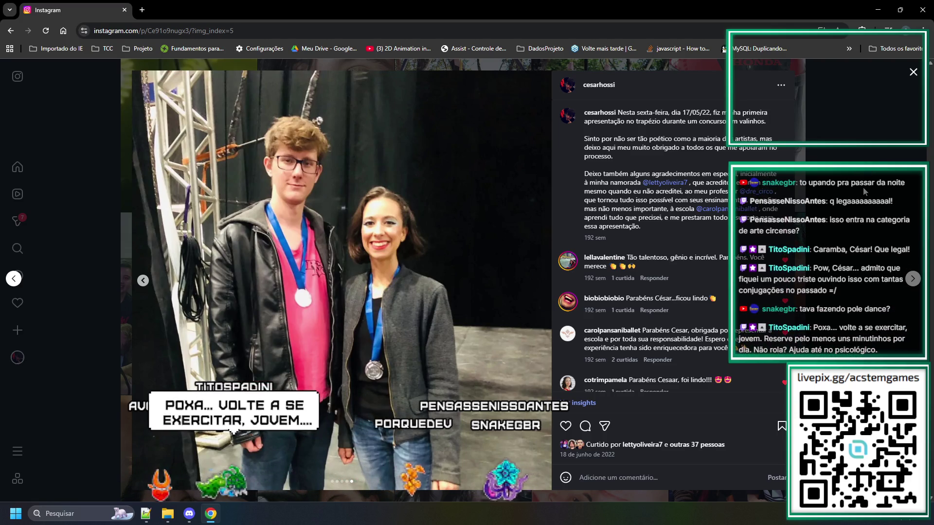
click(863, 187)
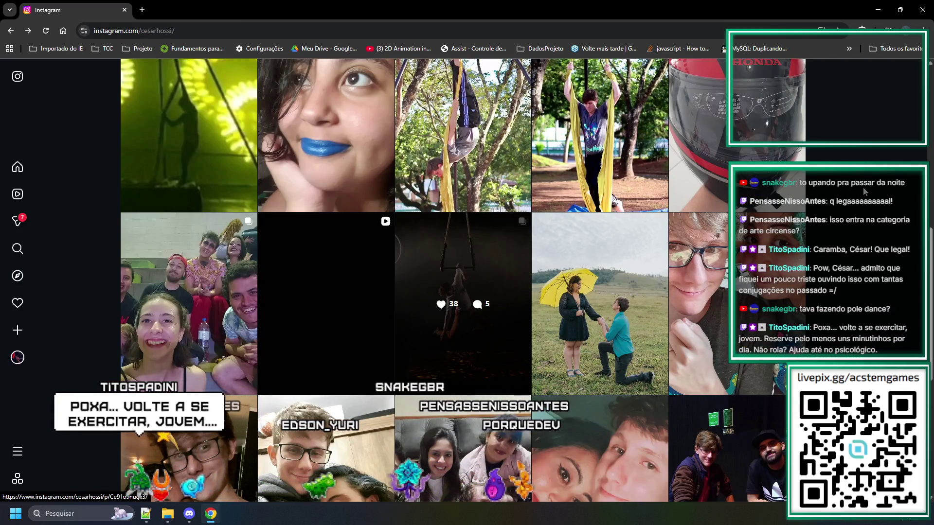
Open and close the sofa photo post, then minimize Chrome to bring Photoshop back
scroll(861, 185, down, 1)
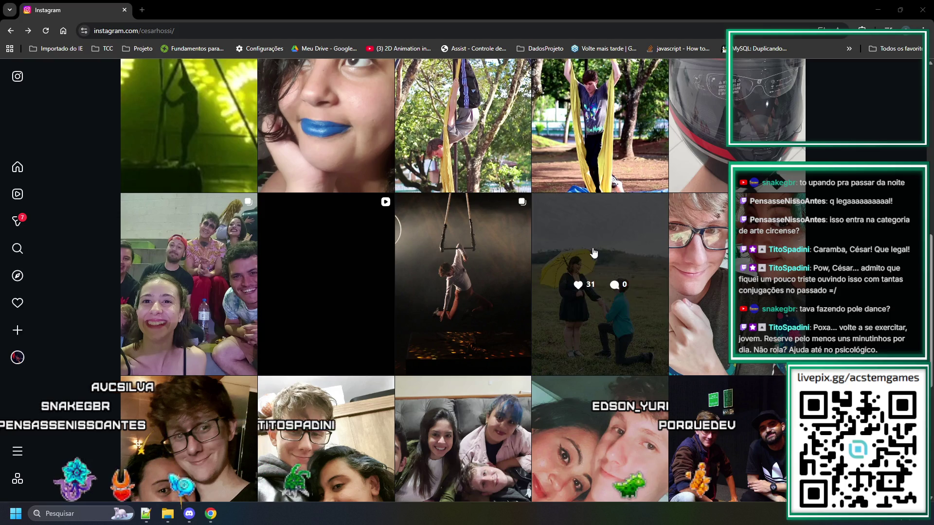
click(445, 450)
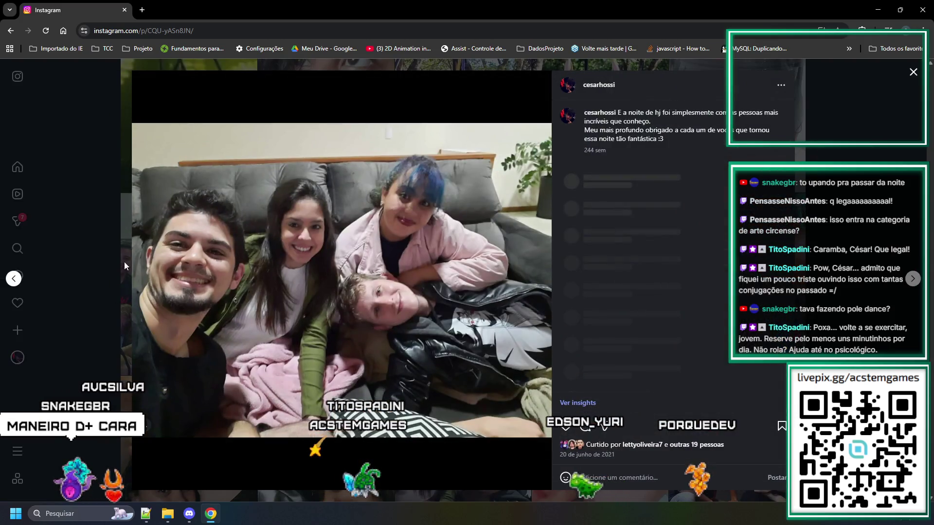
click(848, 119)
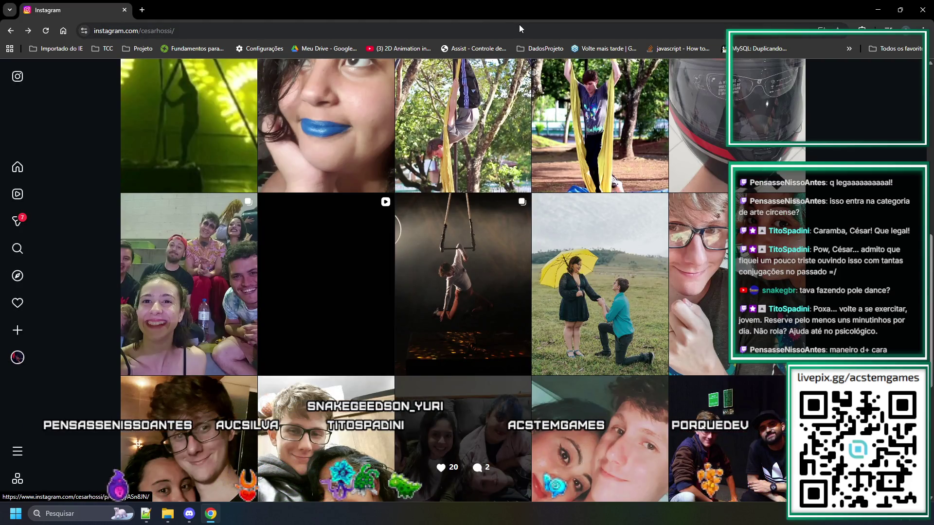
click(879, 6)
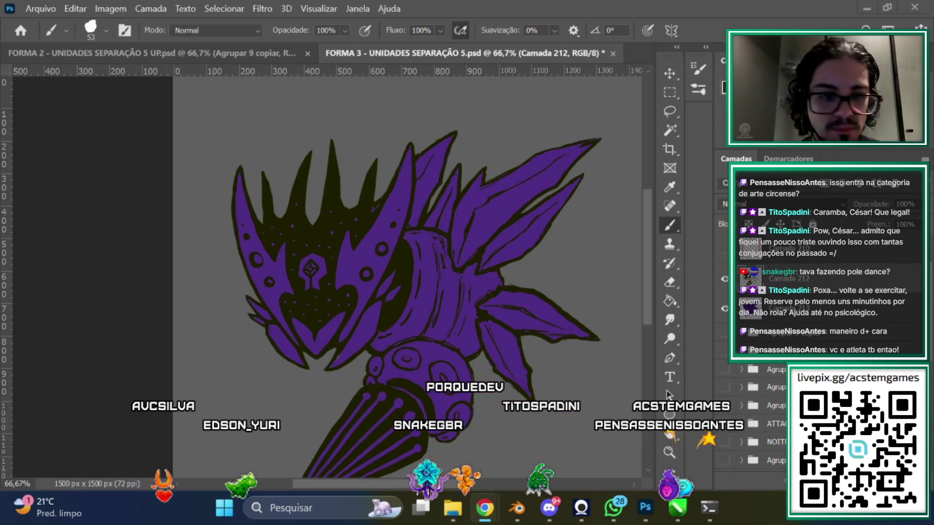
Create a new empty layer and clip it to the purple fill with Criar máscara de corte
key(ctrl+minus)
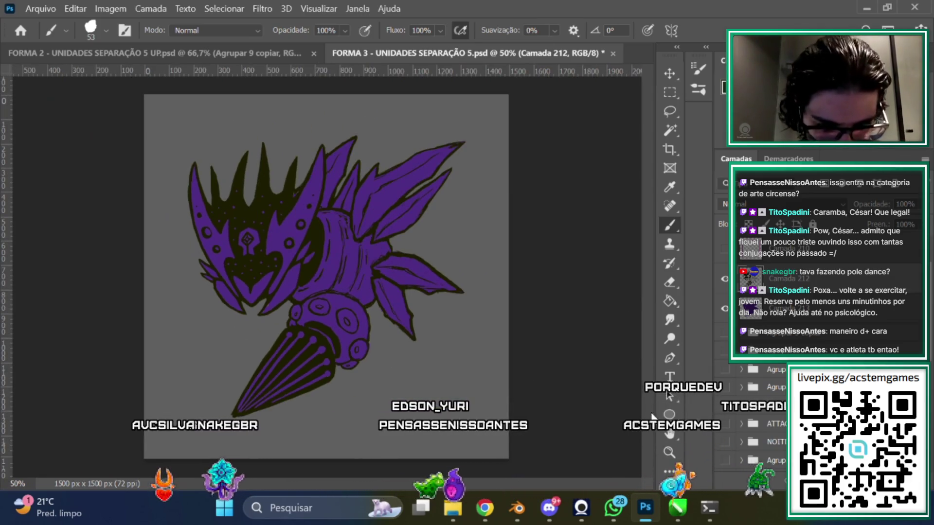
key(ctrl+shift+alt+n)
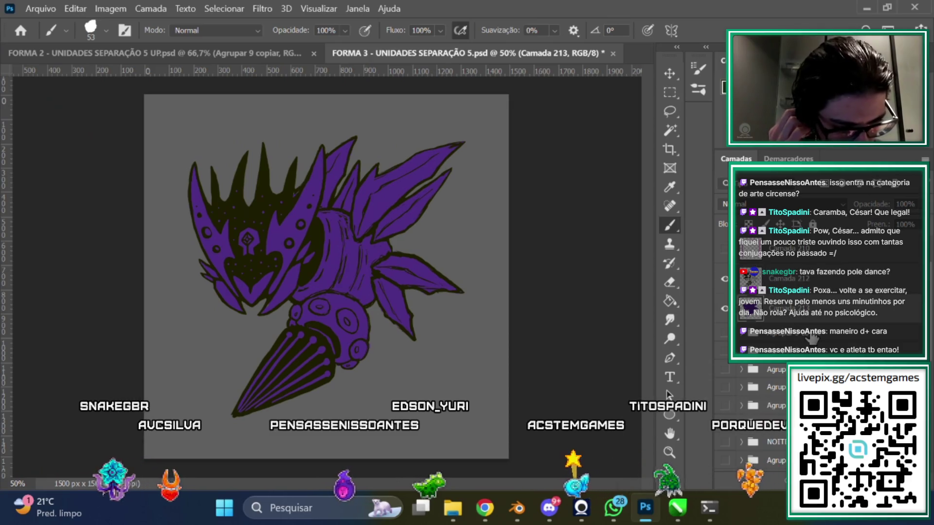
right_click(782, 320)
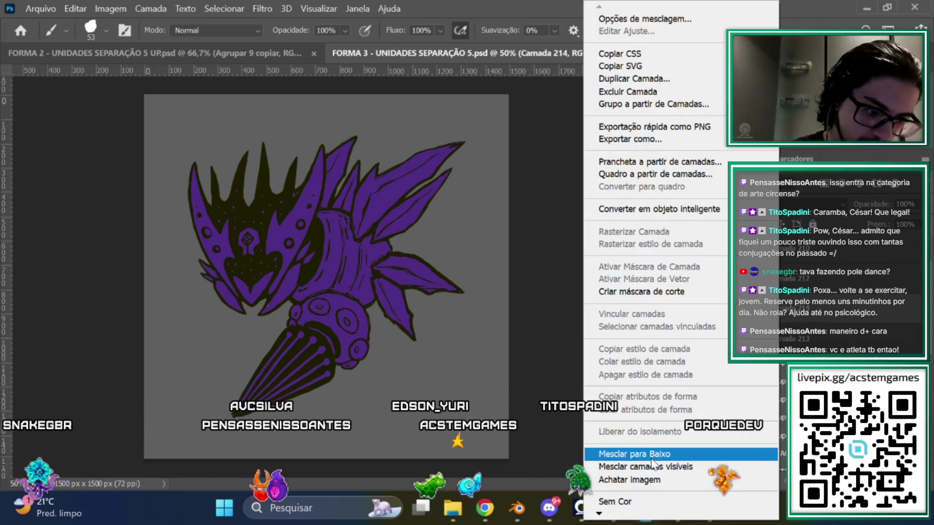
click(683, 294)
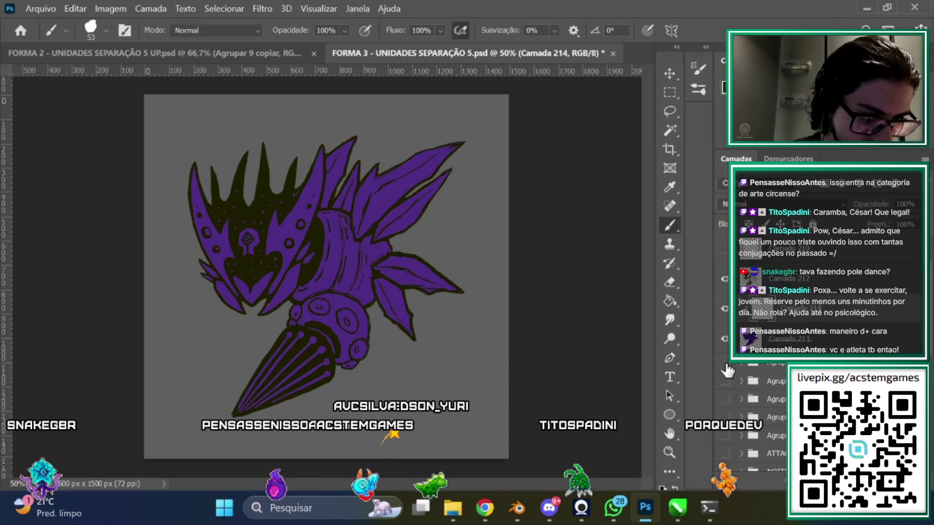
Sample neon green from the finished green reference, then restore the line art over the purple fill
click(720, 336)
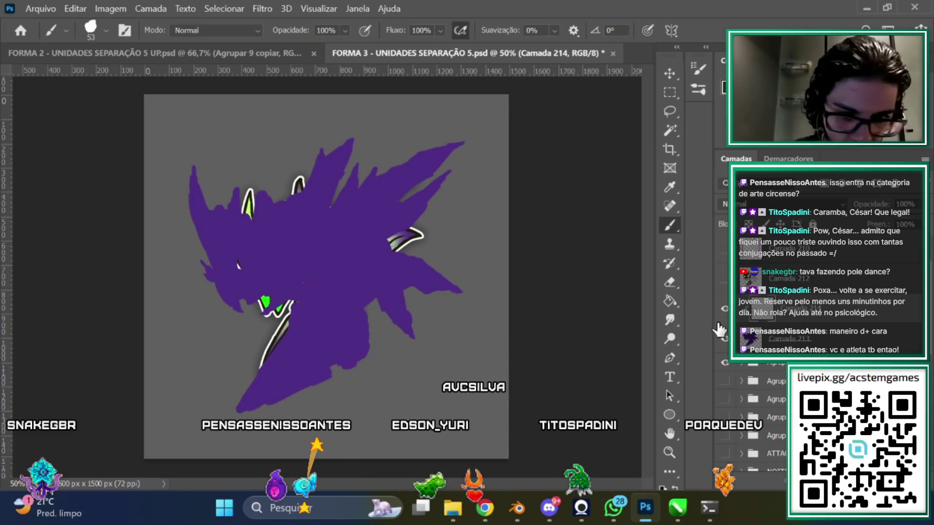
click(725, 340)
scroll(340, 299, up, 6)
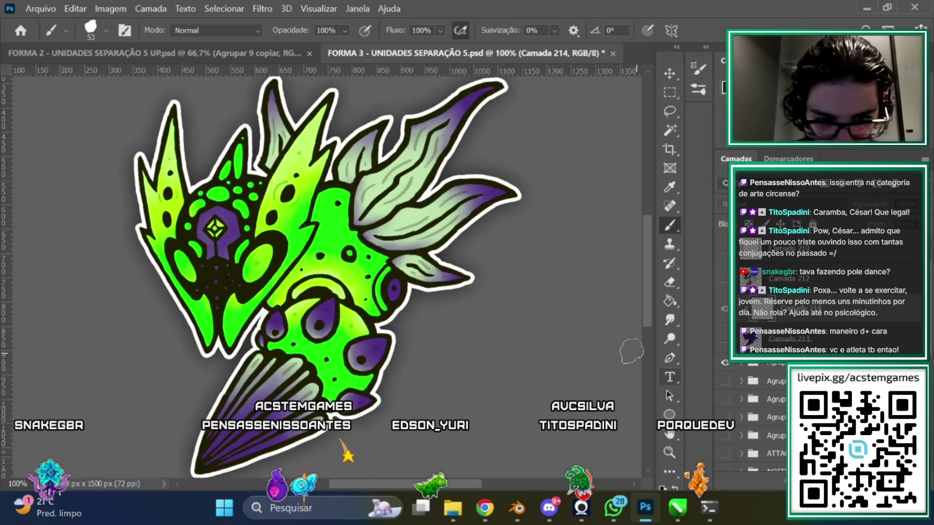
key(i)
click(350, 172)
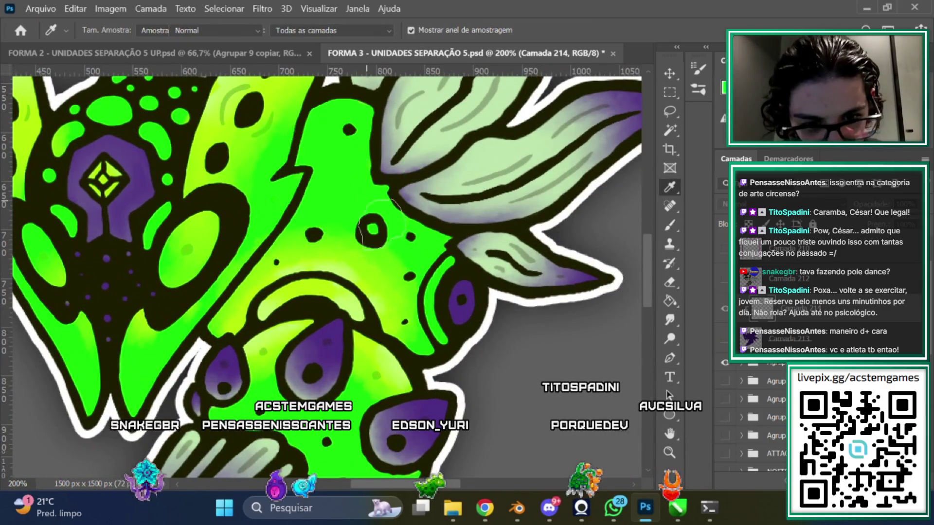
scroll(341, 171, down, 3)
key(ctrl+minus)
key(b)
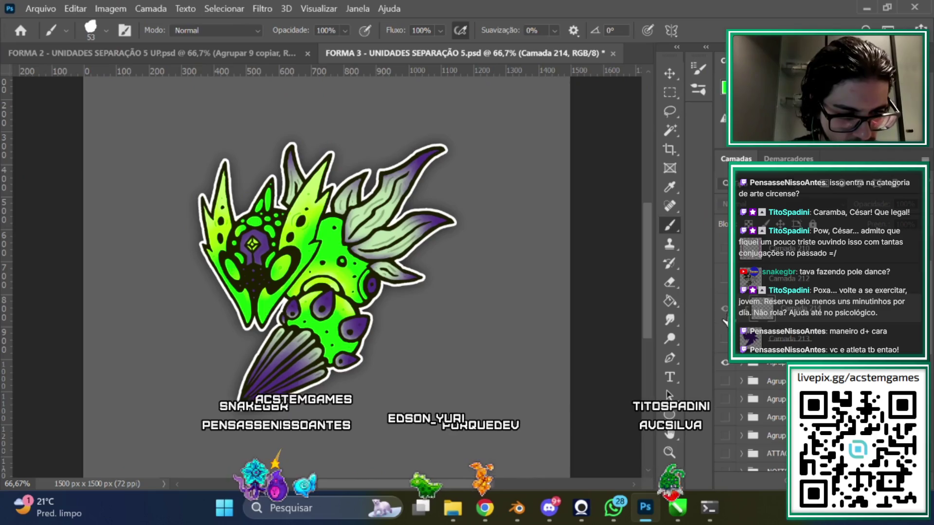
click(725, 308)
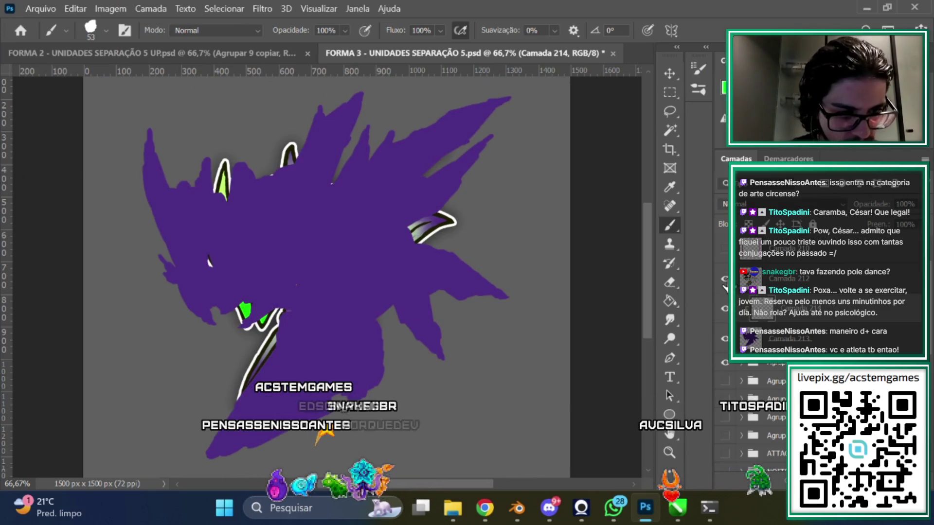
click(725, 280)
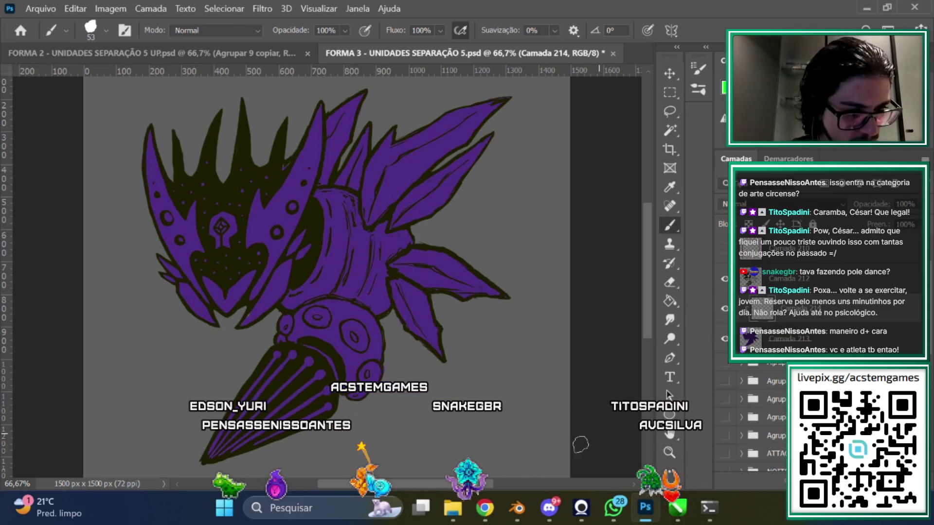
scroll(446, 267, left, 3)
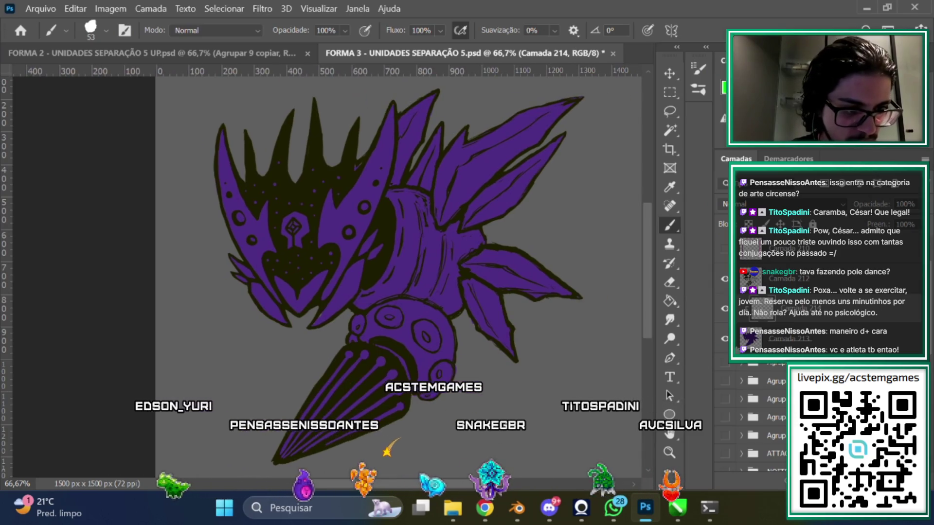
Enlarge the brush to 83 and paint neon green over the crescent and the upper and lower body
right_click(446, 268)
mouse_move(396, 192)
mouse_down()
mouse_move(406, 272)
mouse_move(423, 202)
mouse_move(358, 303)
mouse_up()
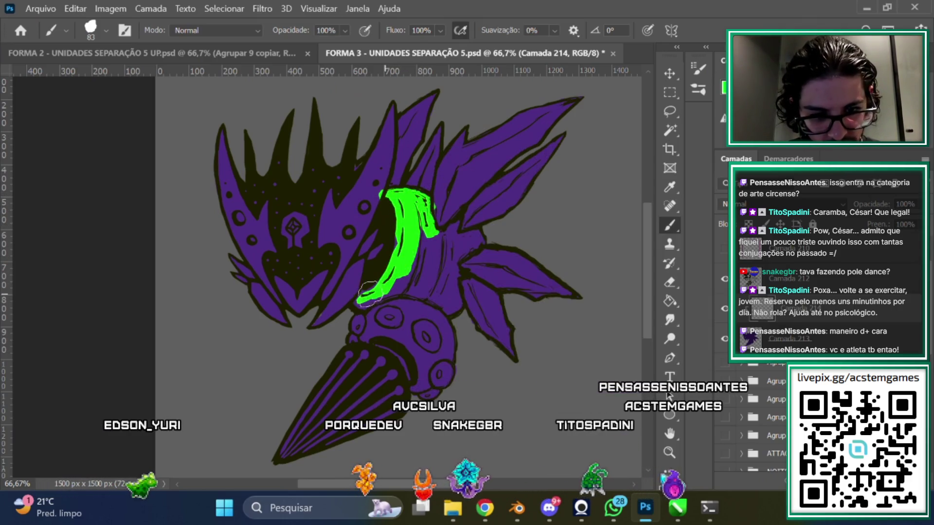
mouse_move(413, 275)
mouse_down()
mouse_move(386, 332)
mouse_move(372, 285)
mouse_up()
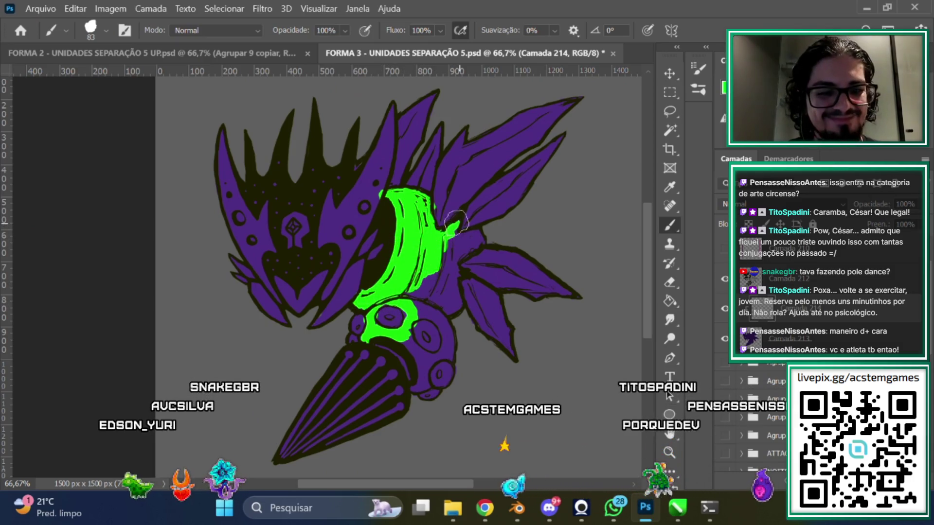
drag(452, 243, 474, 243)
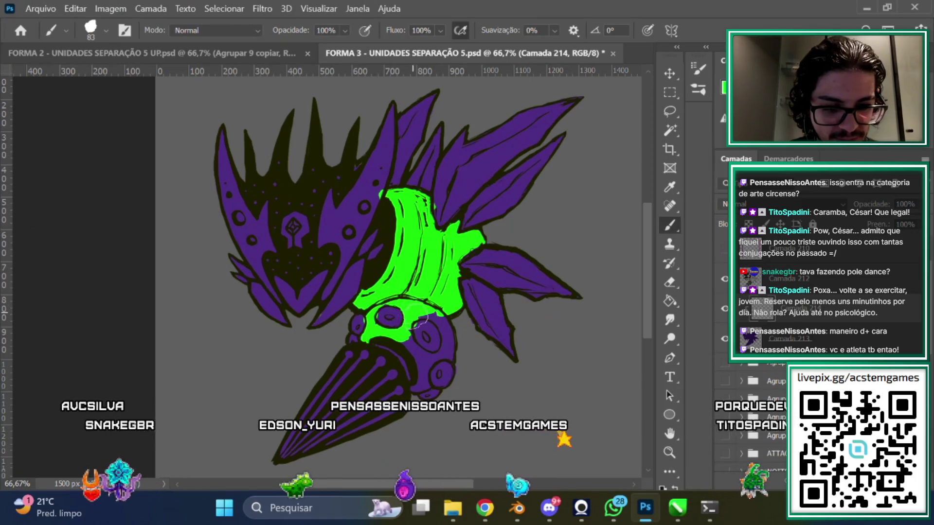
drag(410, 359, 408, 330)
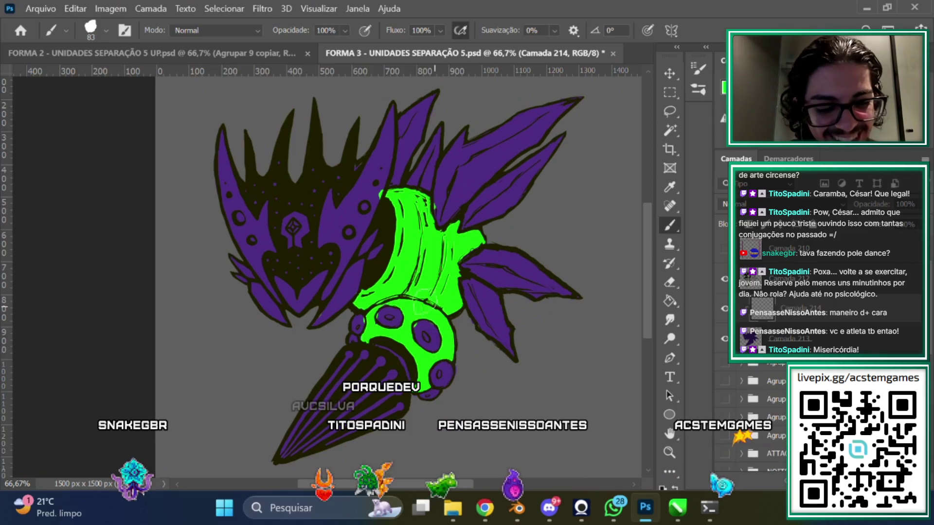
Extend the neon green to the left side and edge of the body
scroll(389, 236, up, 1)
drag(354, 266, 324, 319)
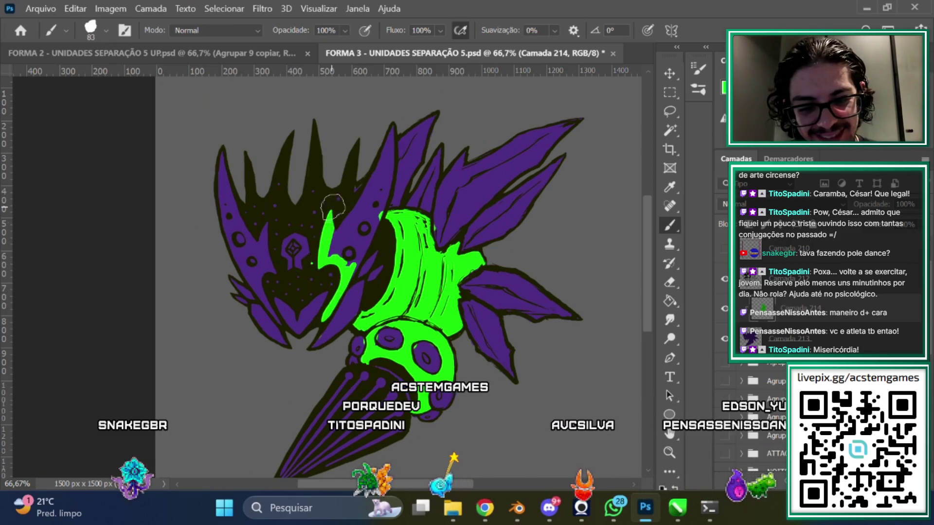
drag(333, 208, 346, 221)
Paint neon green up the mask spike's lightning edge and into the mask's left spike
drag(371, 186, 400, 136)
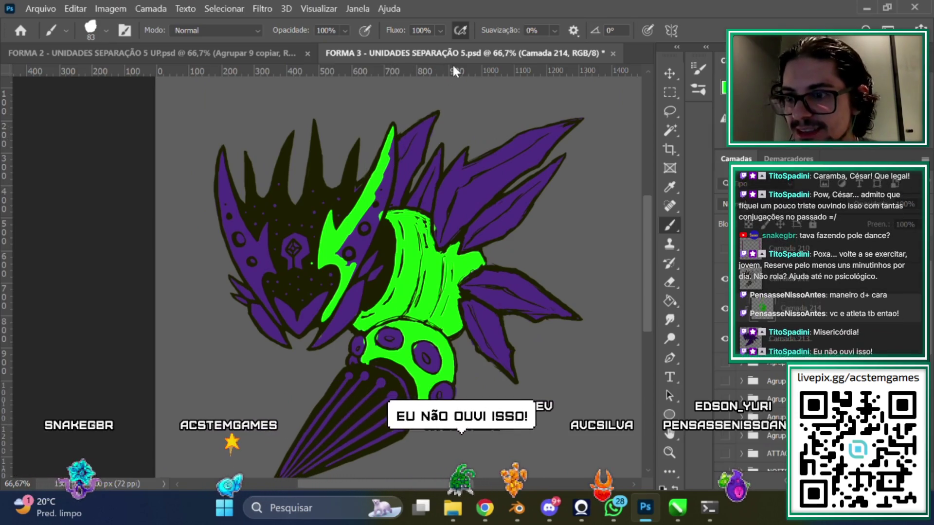
drag(388, 168, 349, 253)
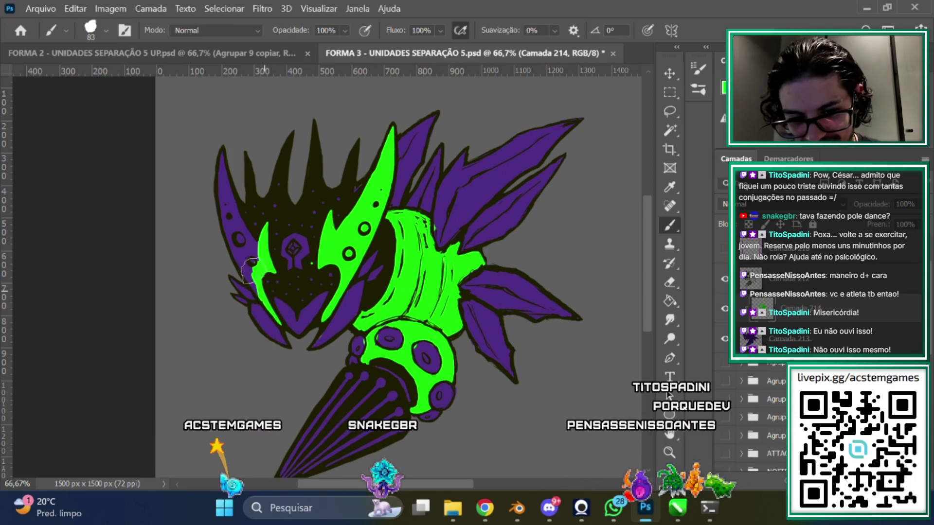
drag(251, 279, 230, 236)
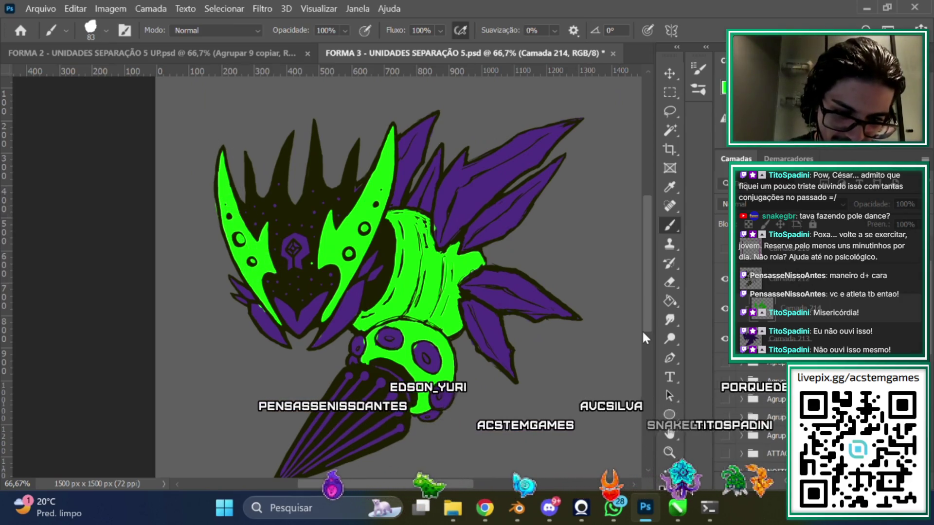
scroll(647, 284, up, 2)
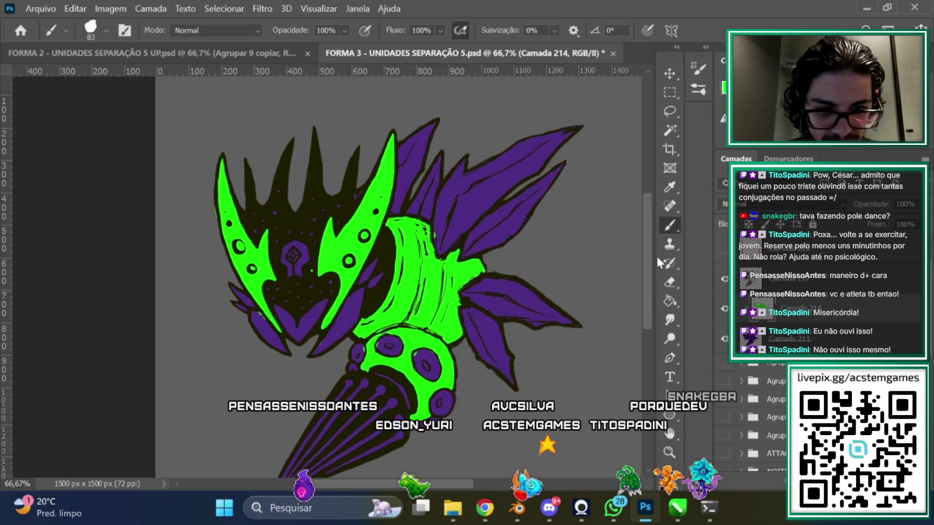
scroll(642, 287, down, 5)
scroll(637, 301, up, 4)
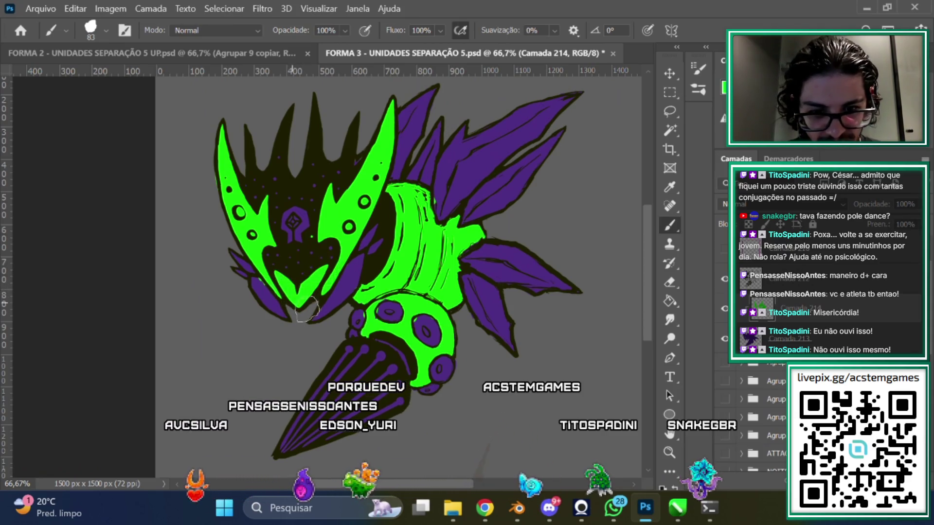
scroll(588, 332, down, 3)
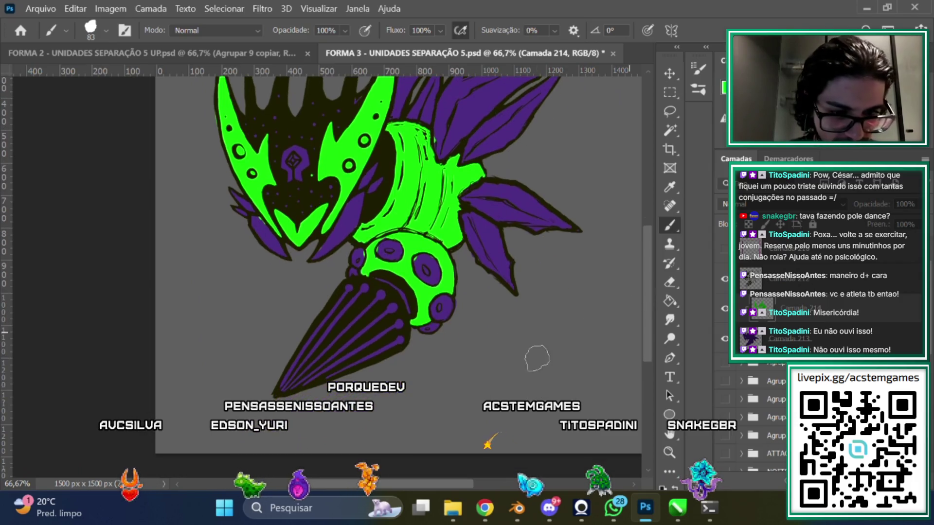
scroll(383, 283, up, 3)
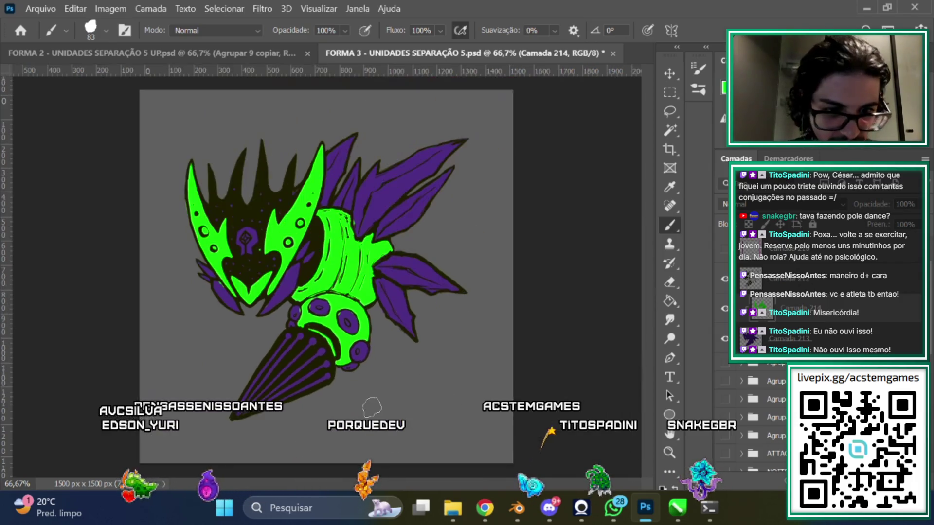
scroll(383, 283, right, 3)
scroll(428, 482, left, 5)
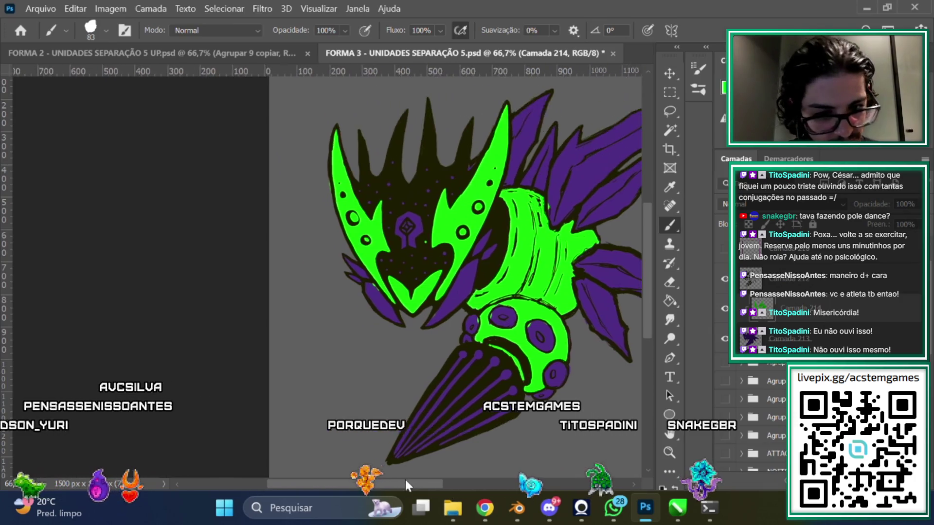
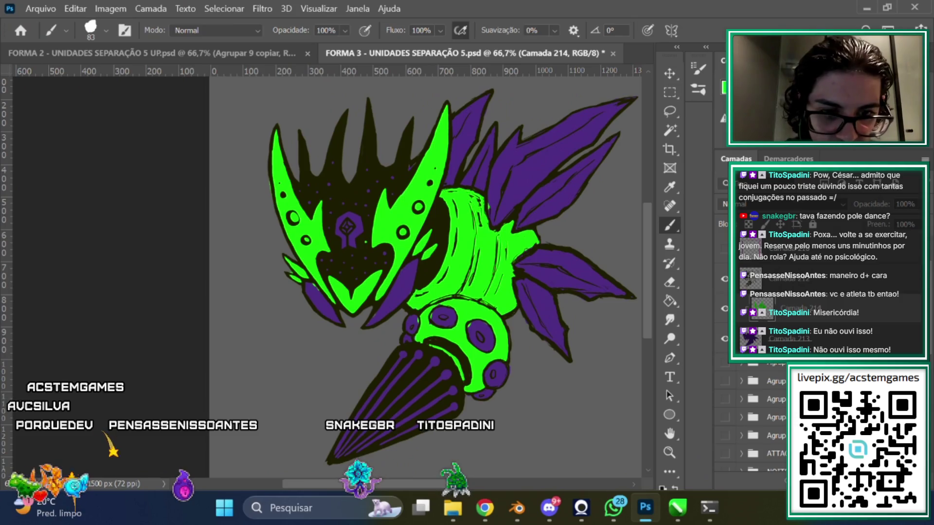
Zoom out to the whole canvas and hide the grey background layer
scroll(642, 255, up, 3)
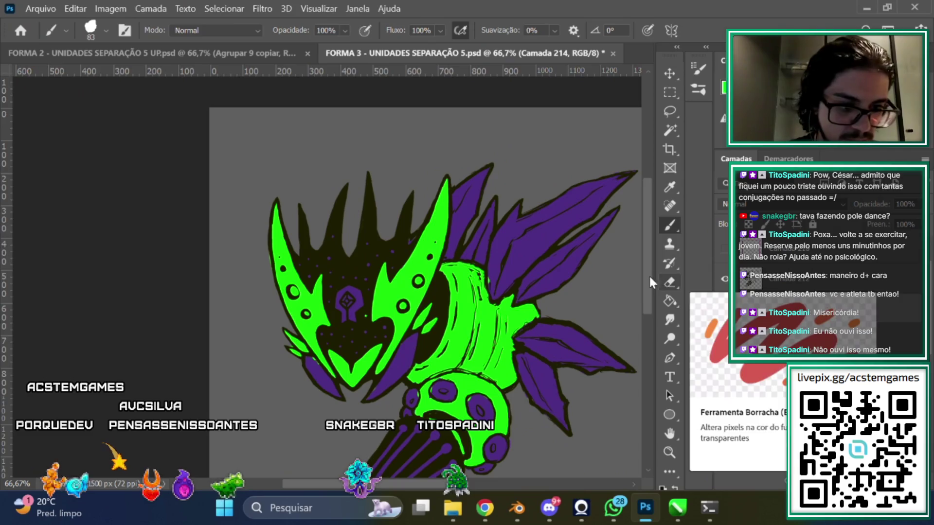
scroll(651, 272, down, 2)
key(ctrl+minus)
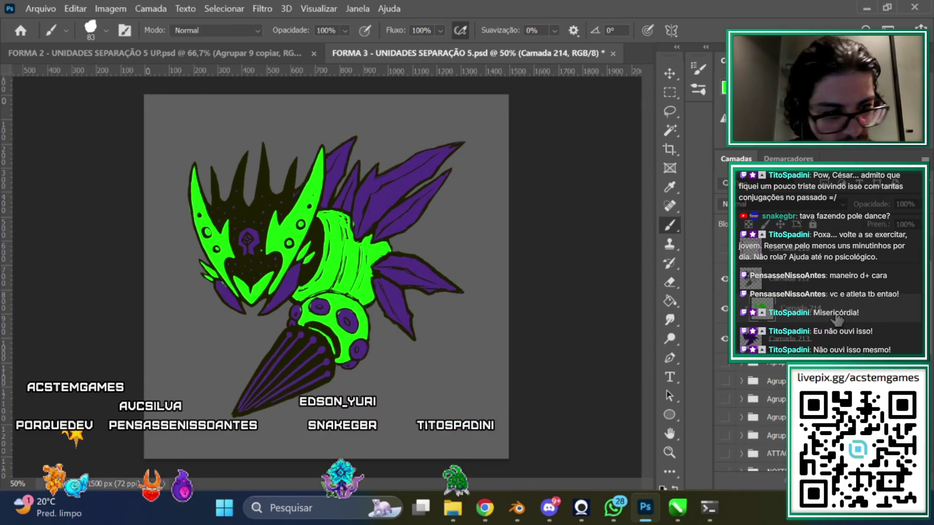
scroll(930, 323, down, 5)
click(719, 457)
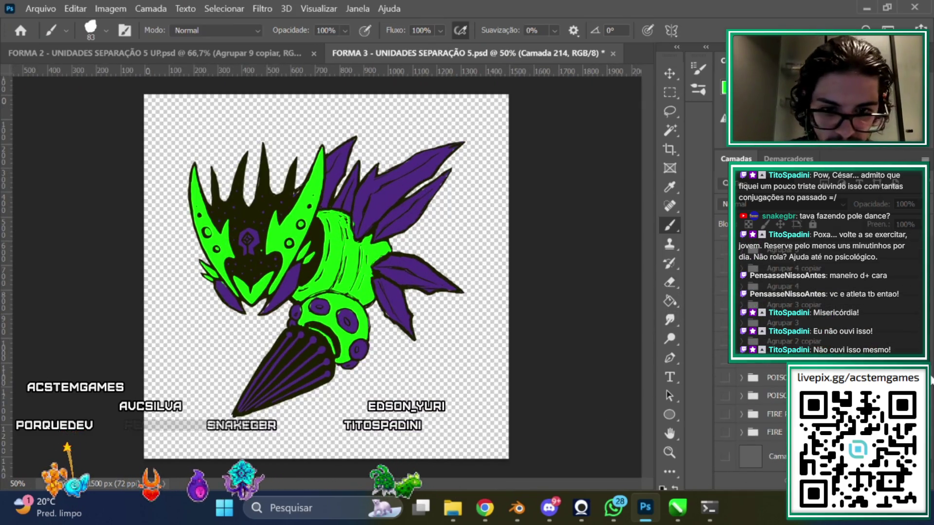
Duplicate Camada 212 twice, merging each duplicate into a single layer
scroll(873, 273, up, 3)
scroll(873, 272, up, 3)
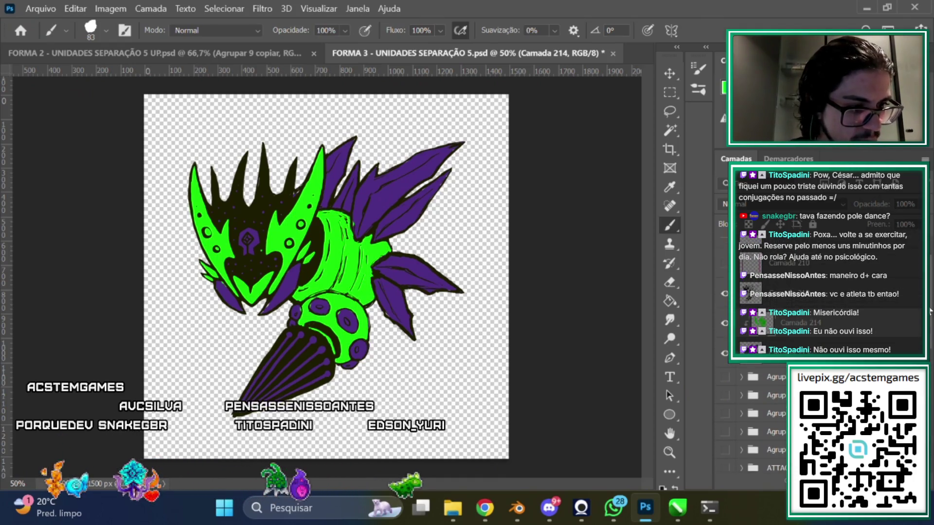
scroll(778, 292, up, 1)
click(778, 312)
key(ctrl+j)
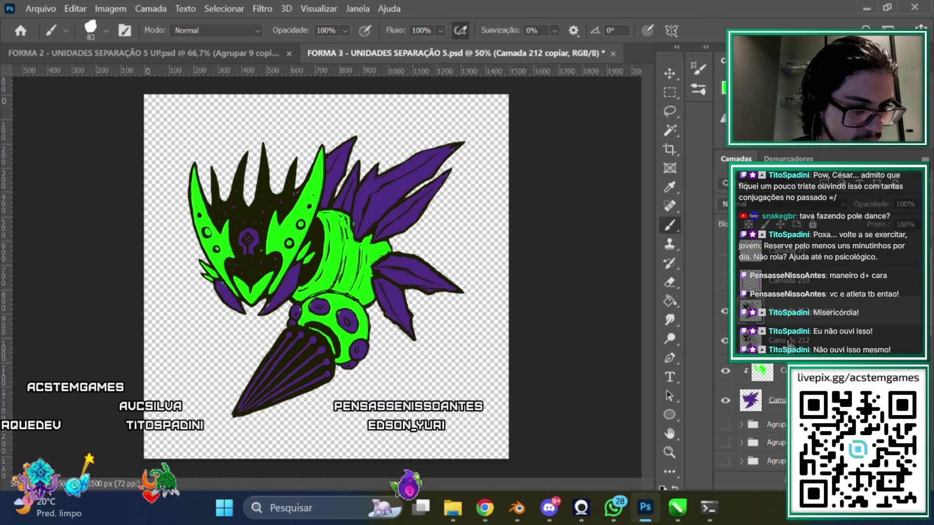
right_click(782, 311)
click(651, 454)
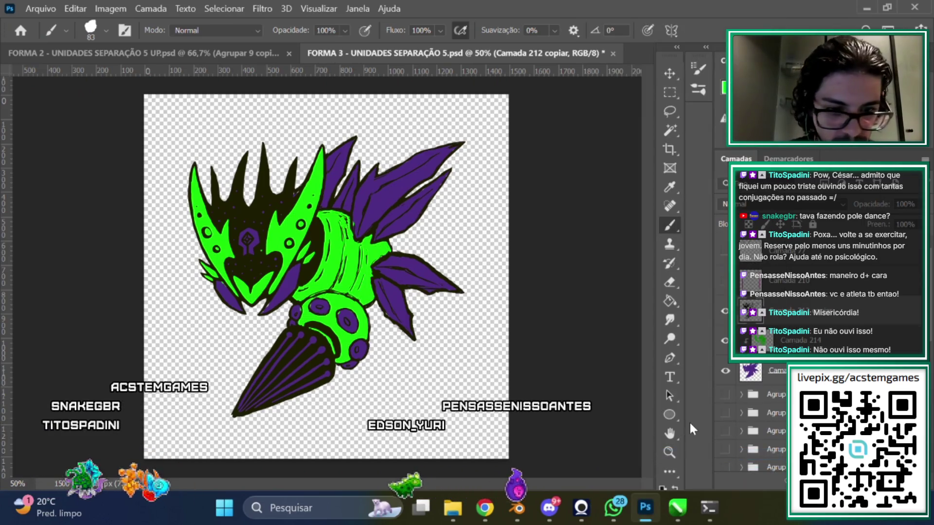
key(ctrl+j)
right_click(783, 331)
click(652, 453)
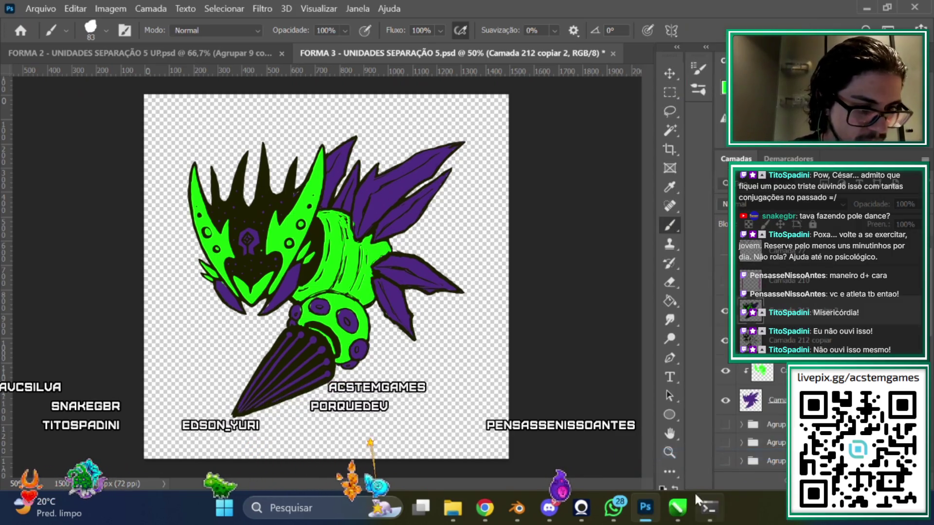
Raise the copy's Hue/Saturation Lightness to full white and move it beneath the coloured art
key(ctrl+u)
drag(702, 296, 807, 295)
click(873, 159)
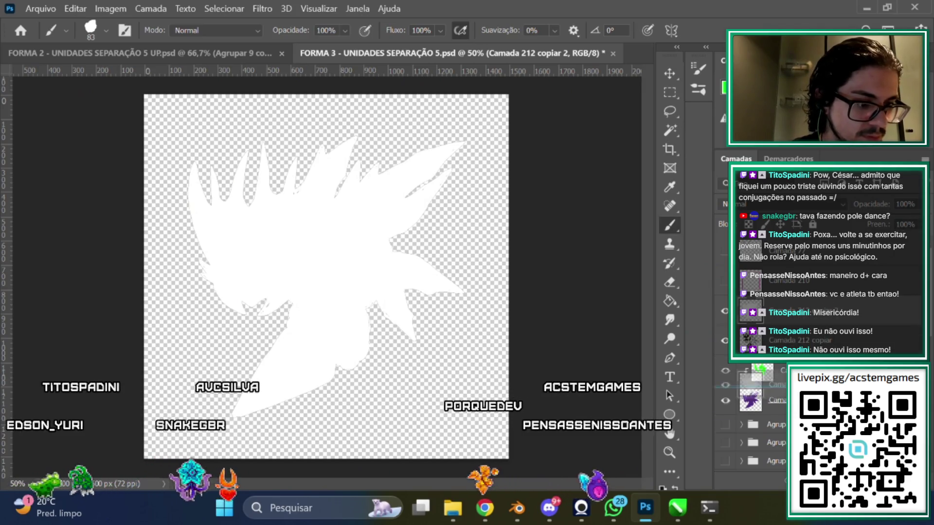
drag(749, 314, 749, 402)
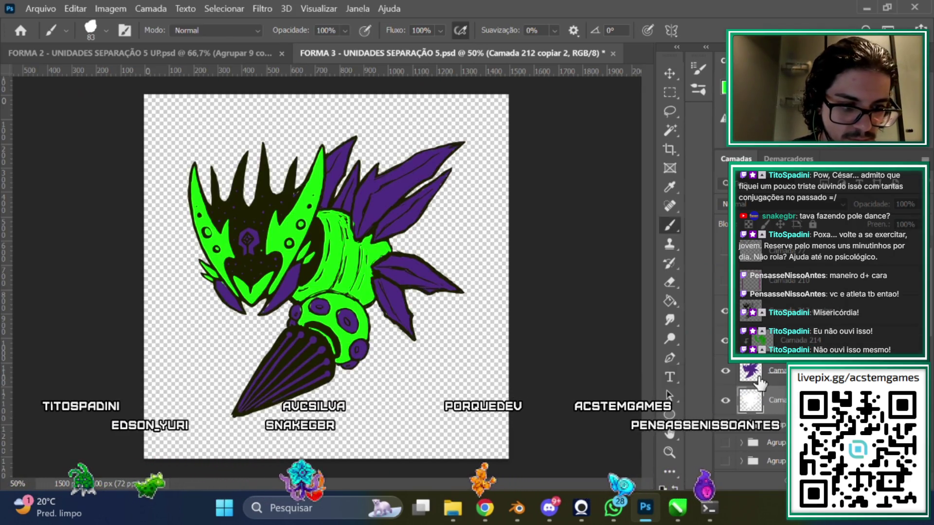
double_click(749, 402)
Give the white layer an 8 px outside white stroke and show the grey background again
click(313, 163)
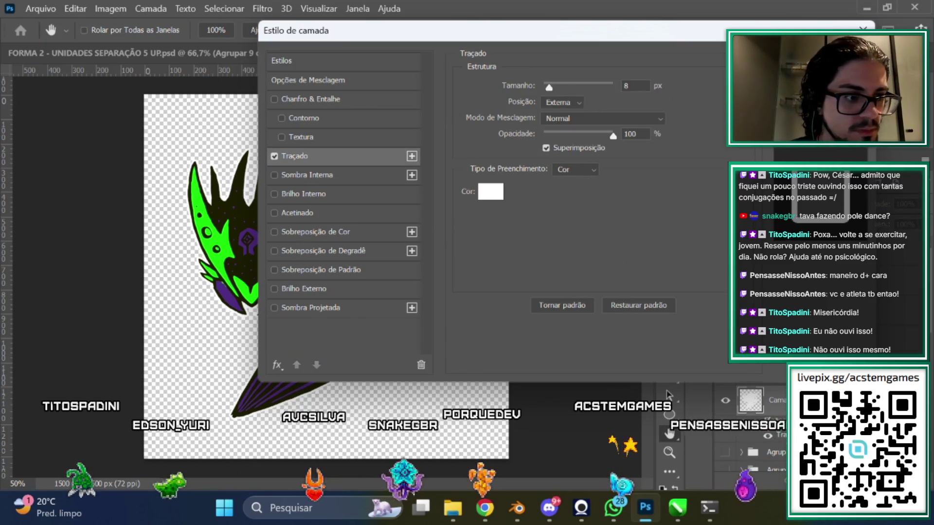
key(Return)
scroll(759, 413, down, 5)
click(725, 457)
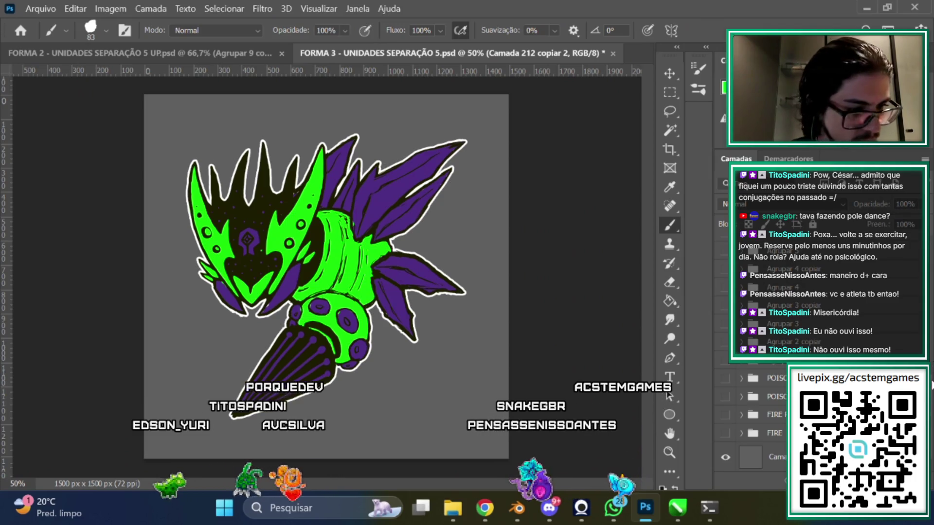
scroll(798, 341, up, 10)
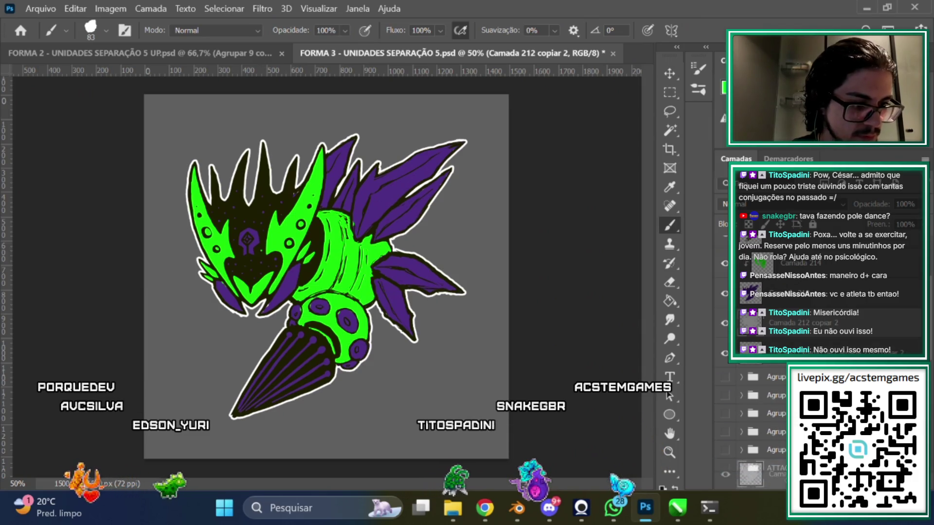
Select the stroke layer, adjust its Hue/Saturation, and apply a 20 px Gaussian Blur
click(825, 342)
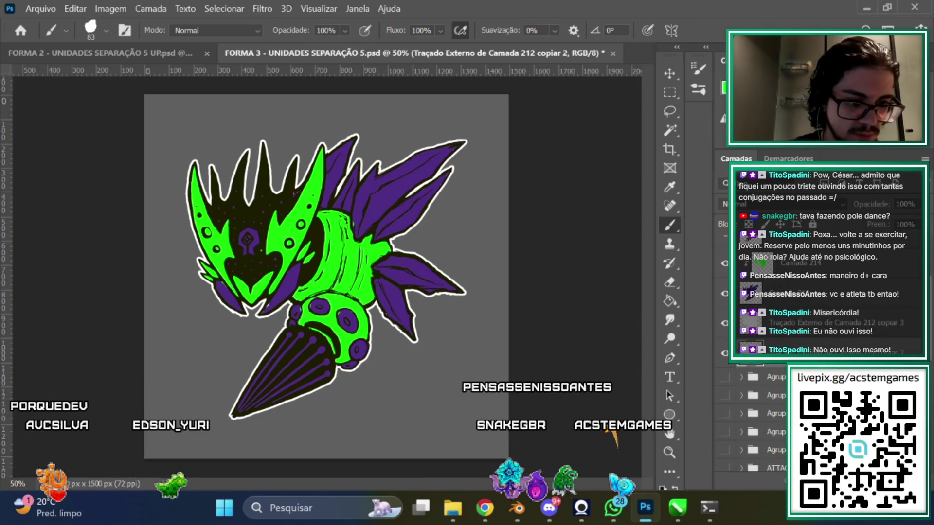
key(ctrl+u)
click(906, 152)
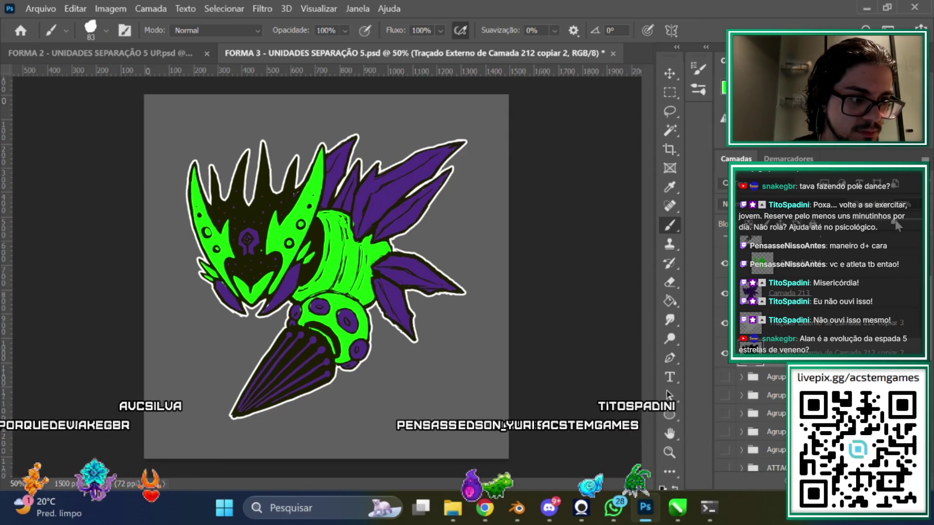
click(255, 8)
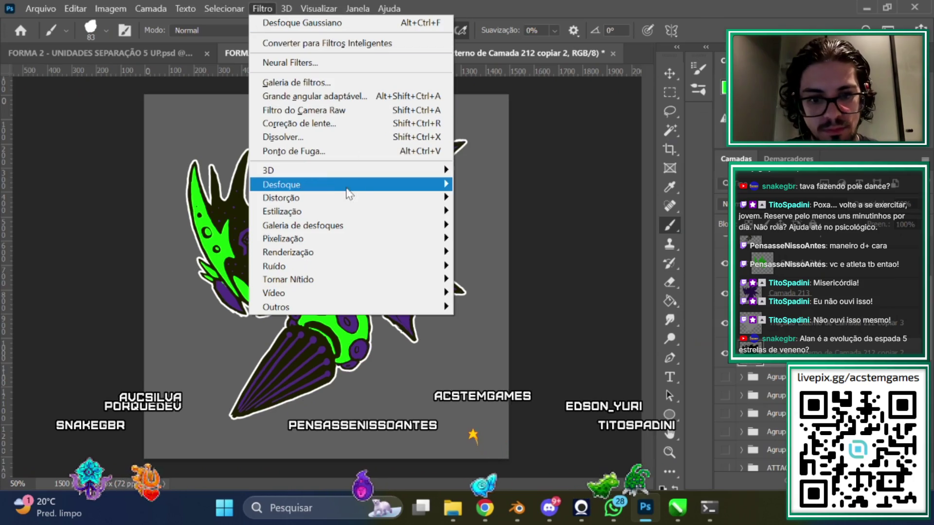
mouse_move(340, 185)
click(505, 266)
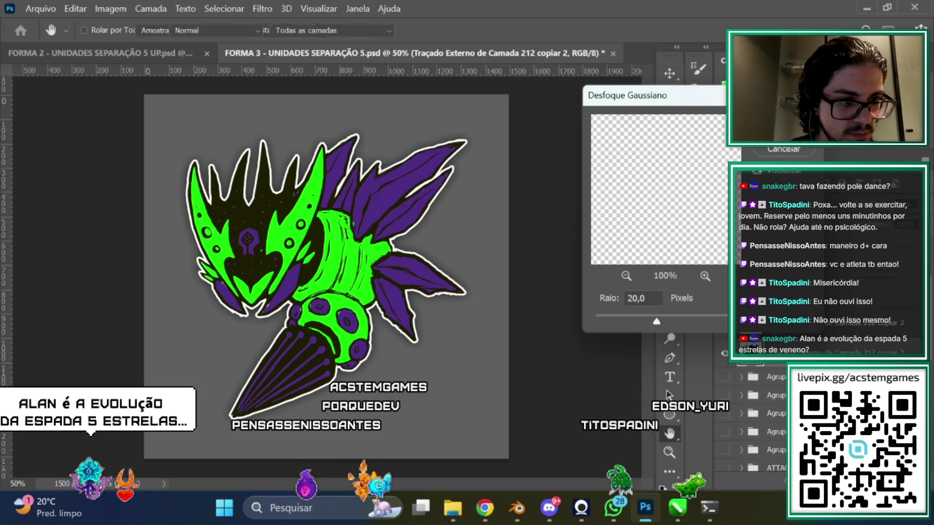
key(Return)
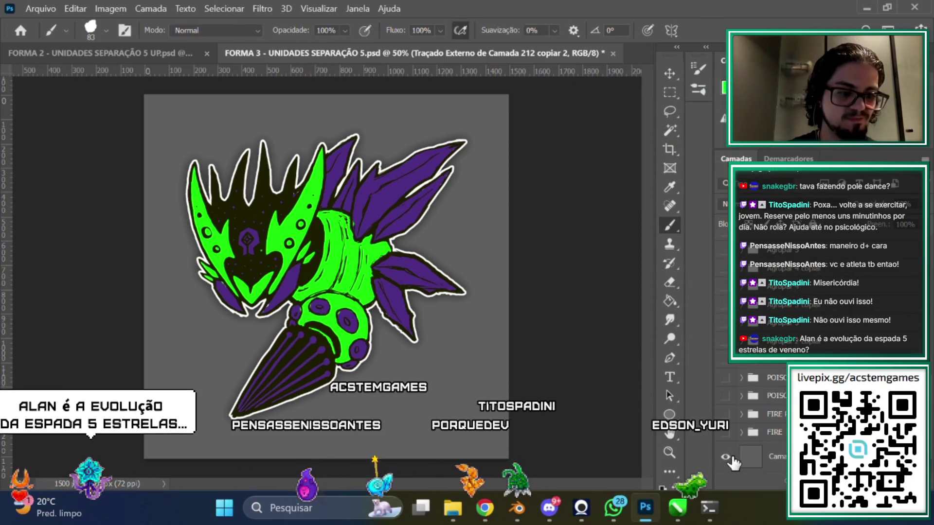
Hide the grey background and zoom out to 33.3%
click(725, 456)
key(ctrl+minus)
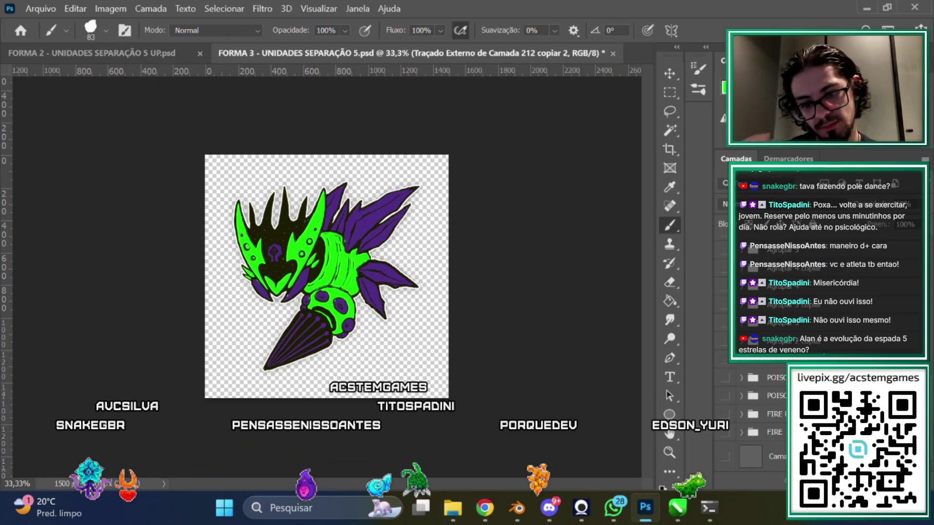
click(40, 9)
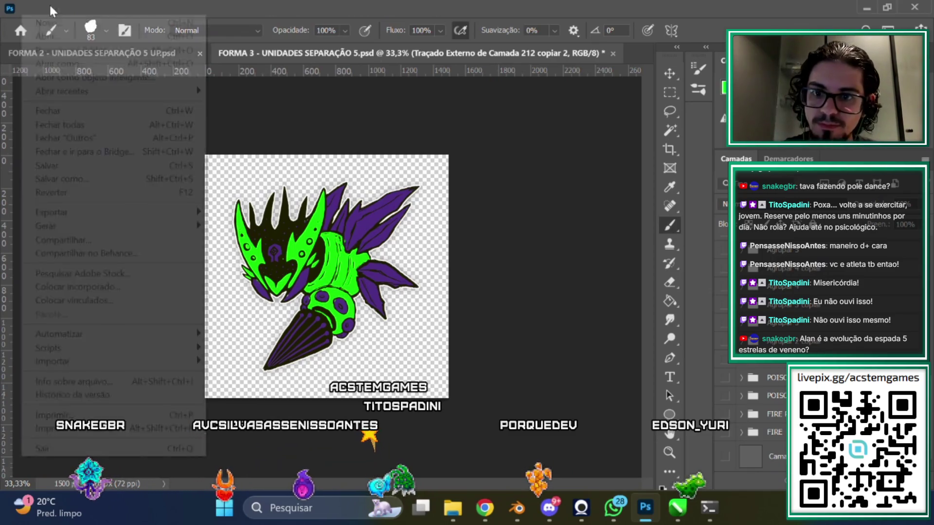
Quick Export the image as PNG and create a new FORM 3 folder inside 003E
mouse_move(139, 212)
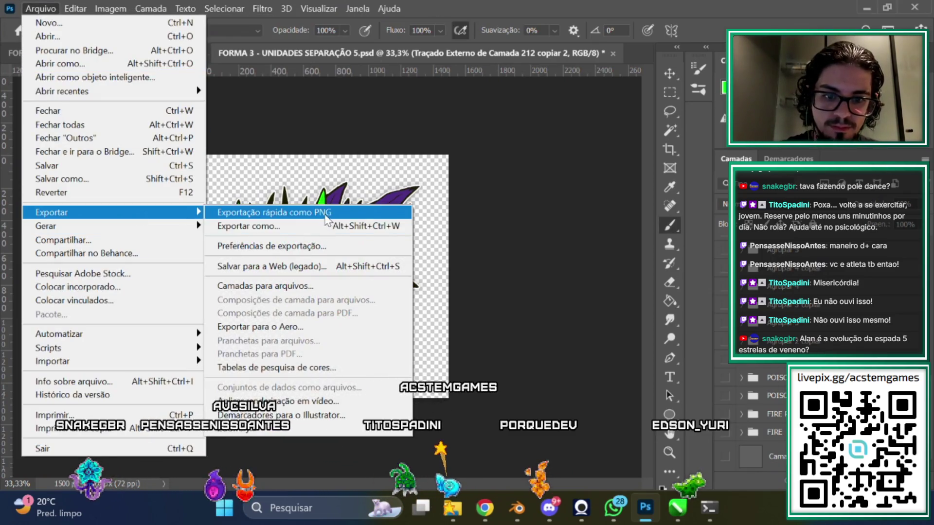
click(272, 213)
scroll(332, 165, down, 2)
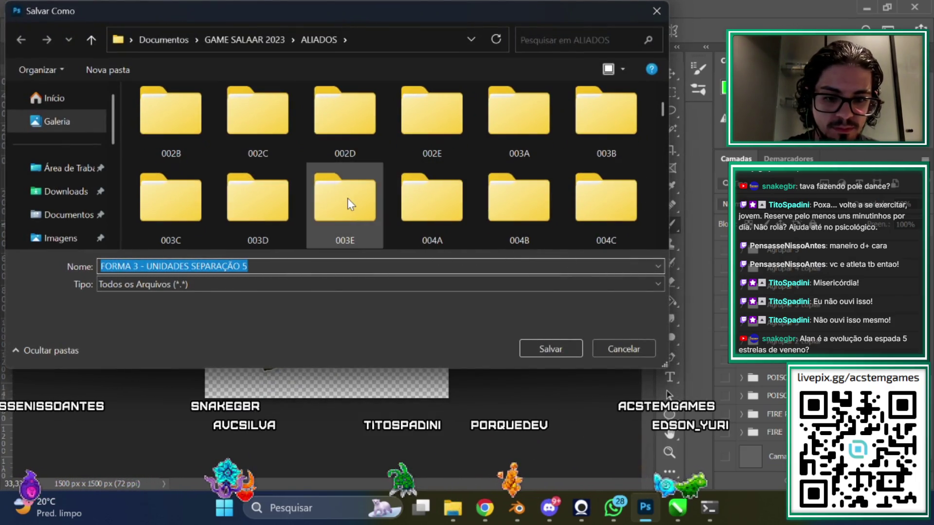
double_click(348, 197)
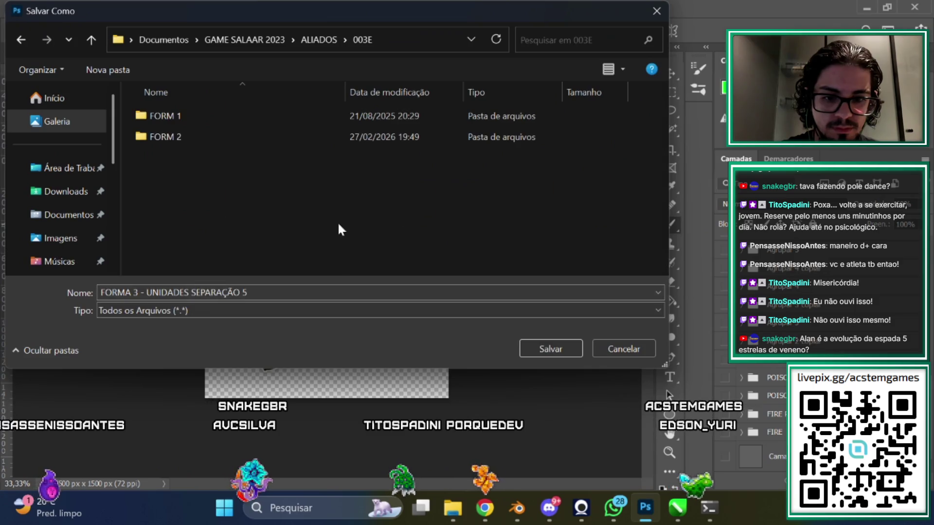
click(103, 68)
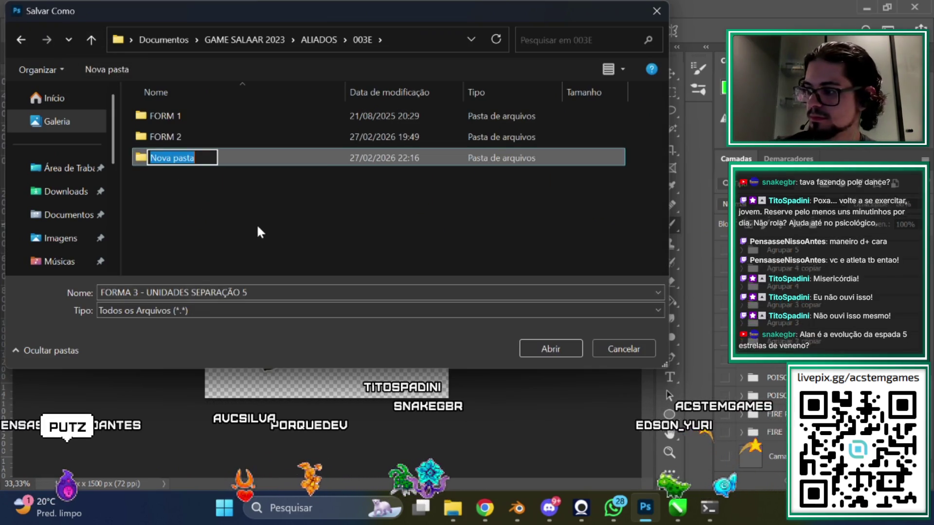
text(FORM )
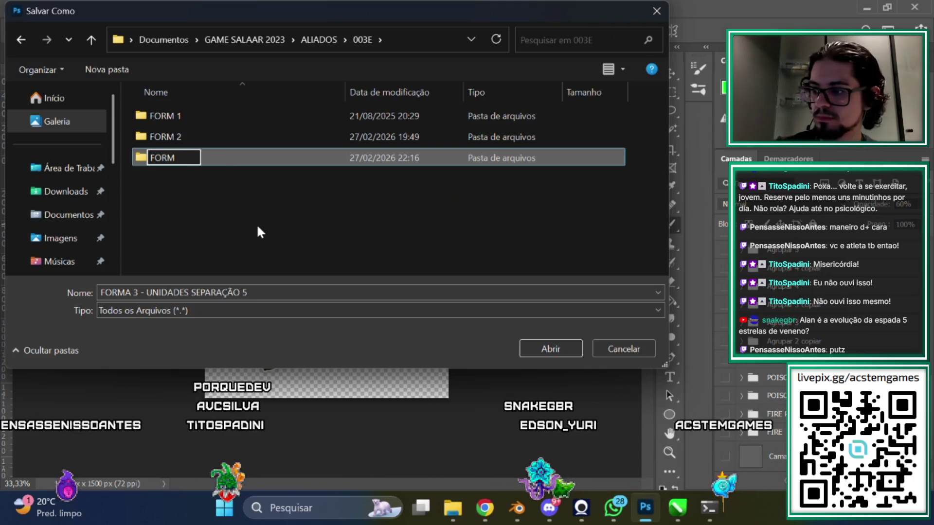
text(3)
click(246, 199)
Save the exported PNG into the FORM 3 folder with 'O' typed as the new file name
double_click(171, 159)
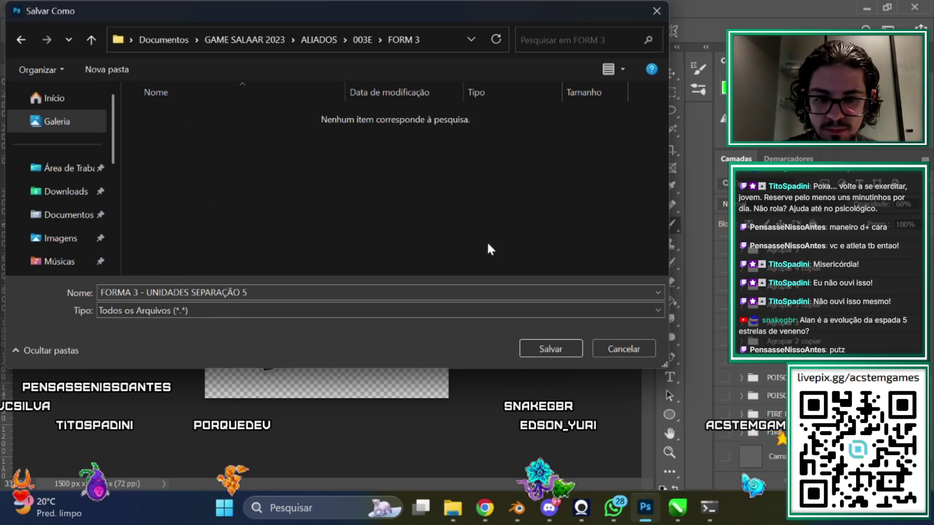
click(178, 291)
text(COMPLET)
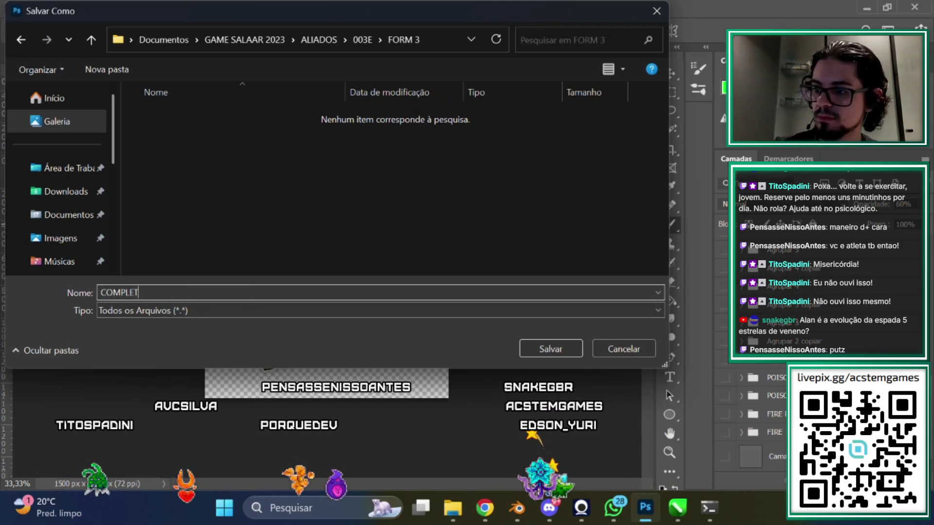
text(O C)
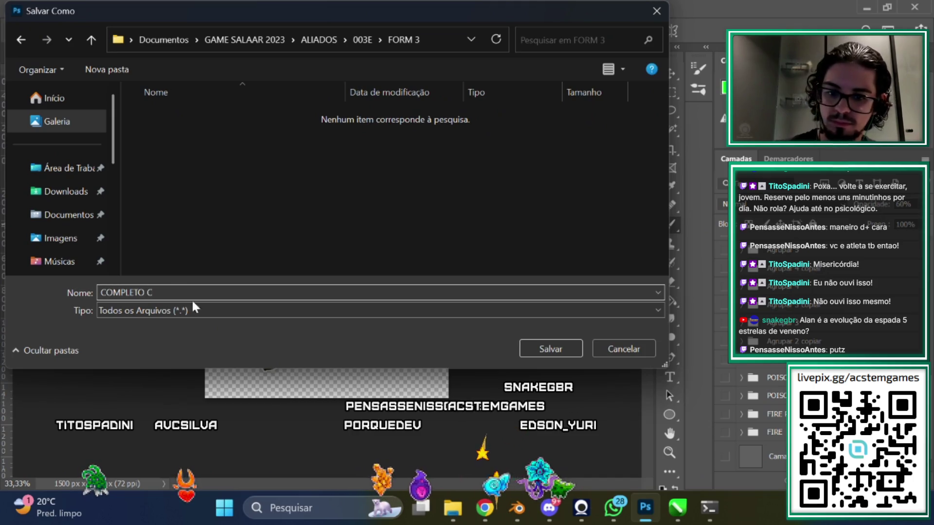
click(571, 356)
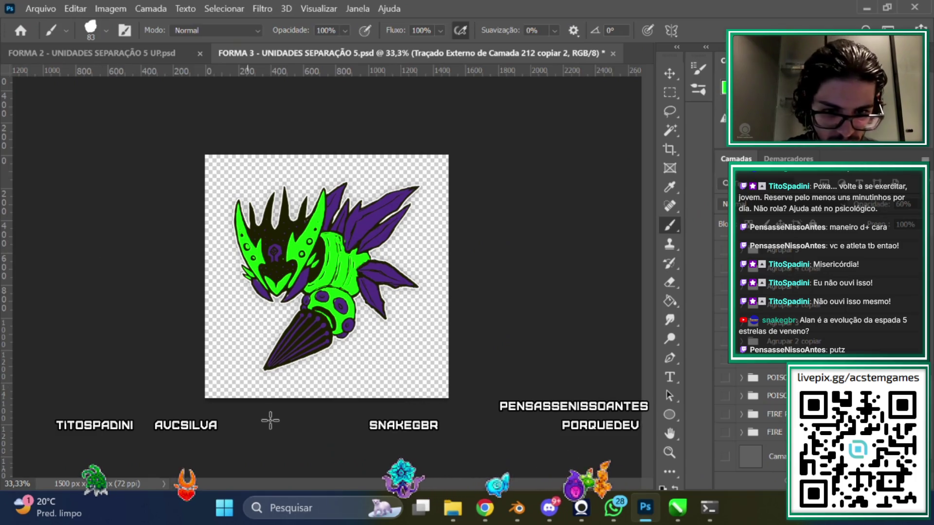
Switch to CorelDRAW and zoom out, then back in on the green creature sprites
click(678, 511)
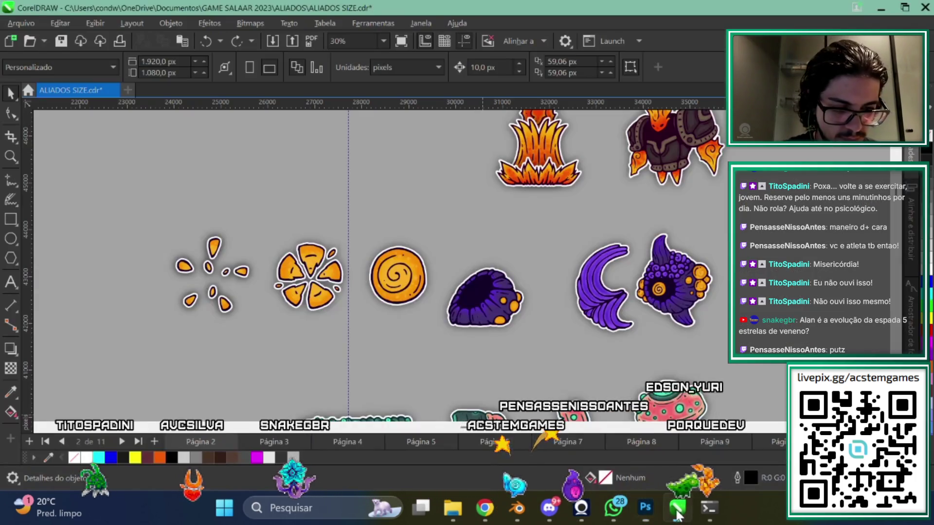
scroll(394, 253, down, 3)
scroll(397, 255, down, 3)
scroll(428, 291, down, 3)
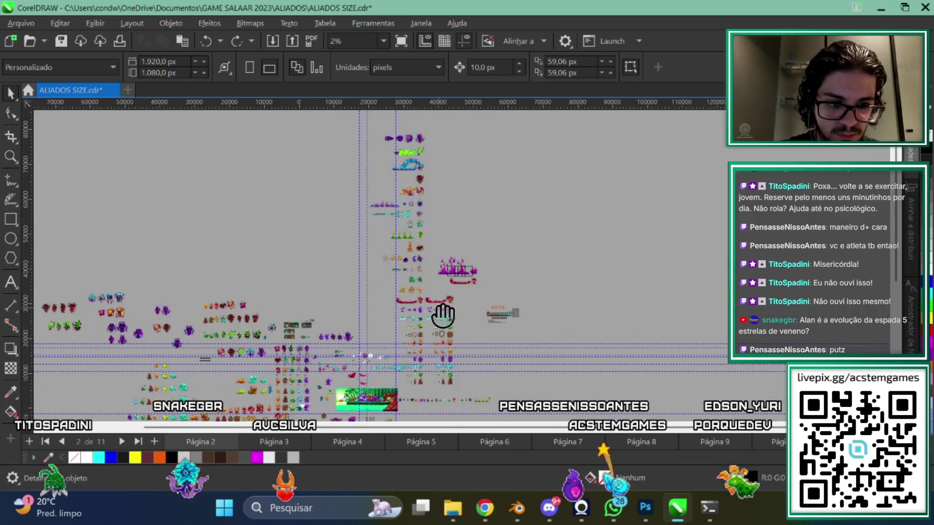
scroll(413, 267, up, 2)
scroll(654, 264, up, 2)
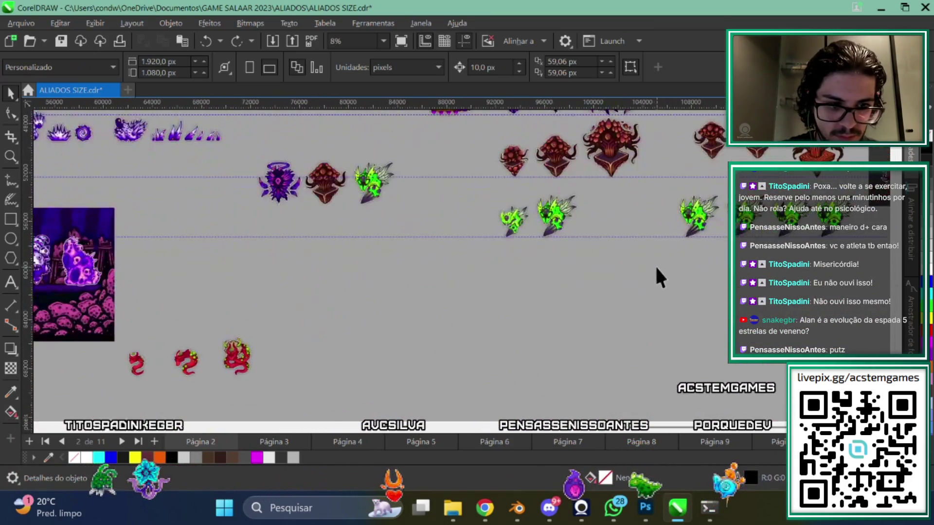
scroll(433, 247, up, 1)
scroll(434, 251, up, 2)
click(452, 508)
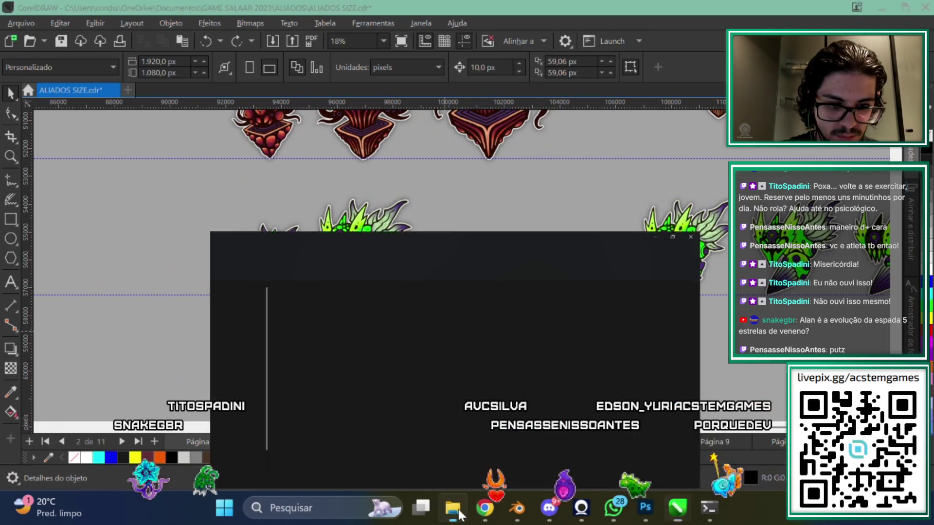
Go to ALIADOS > 003E > FORM 3 and drag COMPLETO C onto the ALIADOS SIZE sheet
click(506, 42)
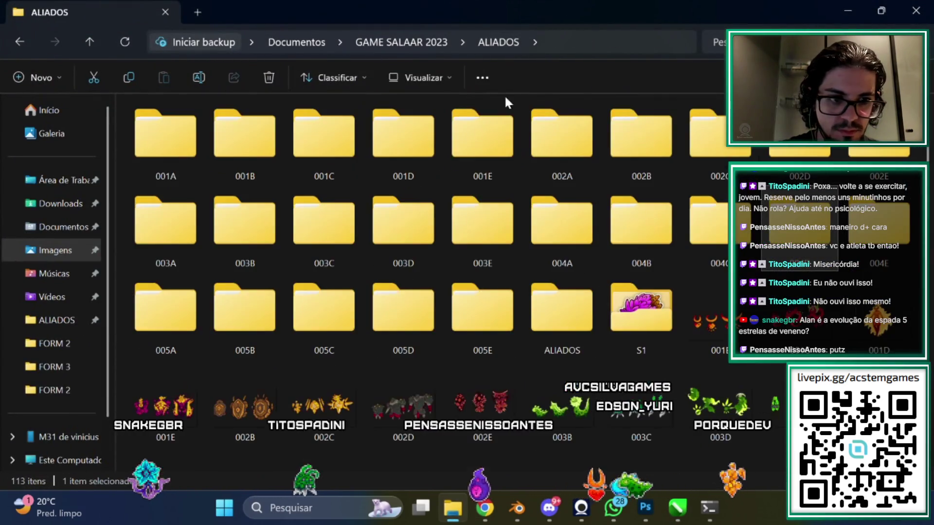
double_click(513, 238)
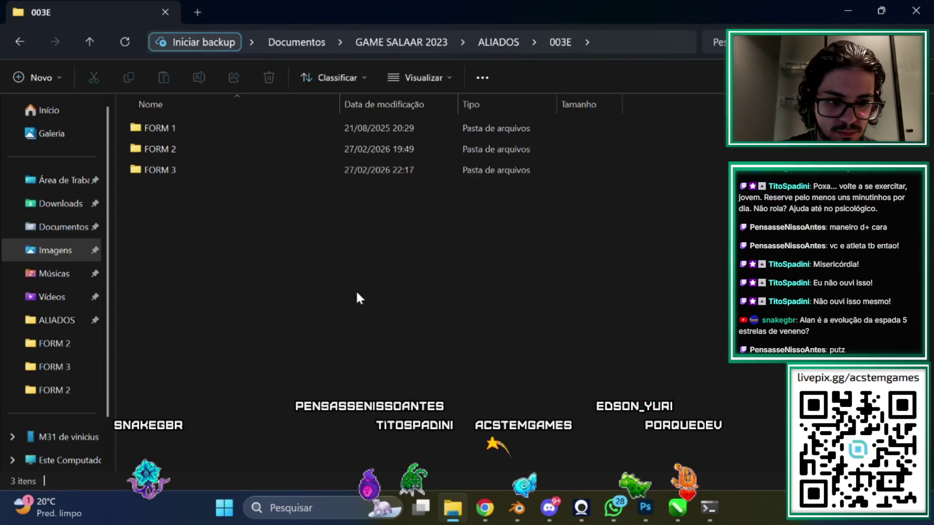
double_click(208, 168)
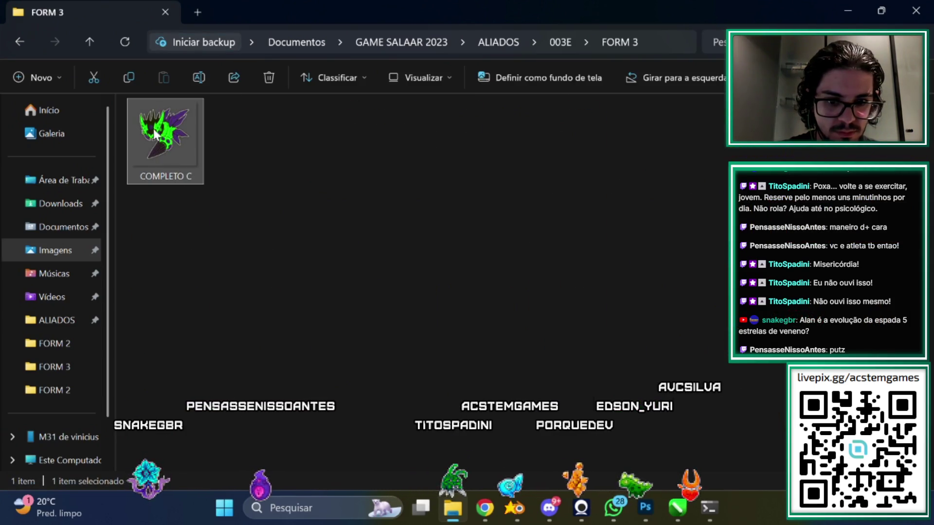
drag(577, 372, 668, 430)
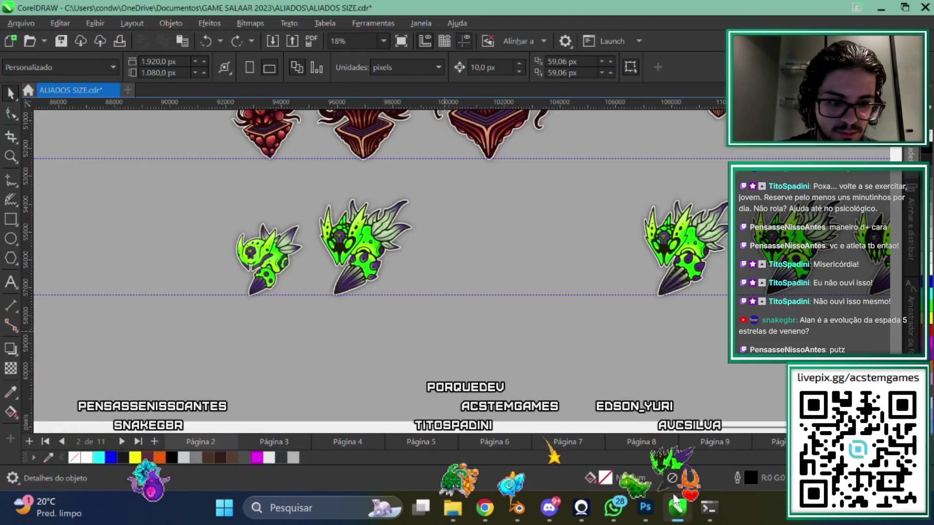
drag(678, 513, 483, 240)
Nudge the imported COMPLETO C creature slightly right and down
scroll(501, 272, up, 3)
scroll(519, 299, up, 1)
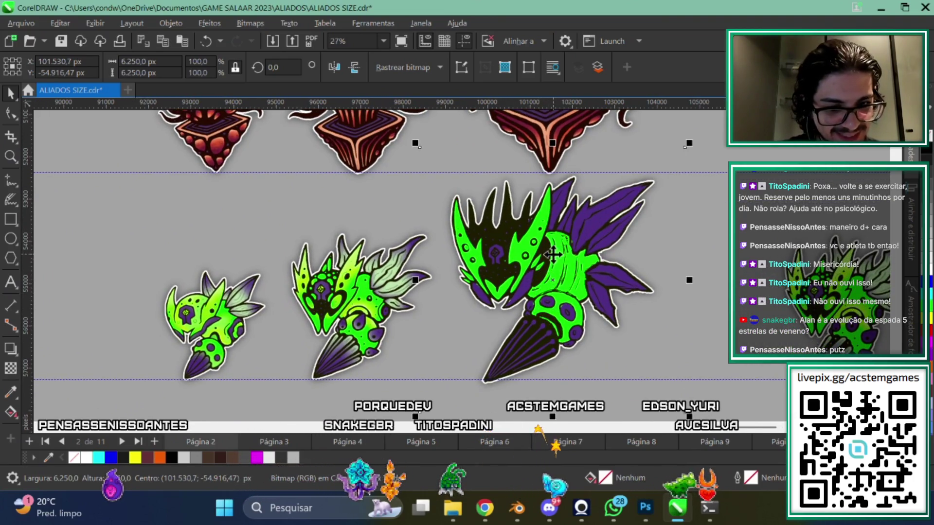
drag(553, 266, 554, 275)
scroll(547, 263, down, 3)
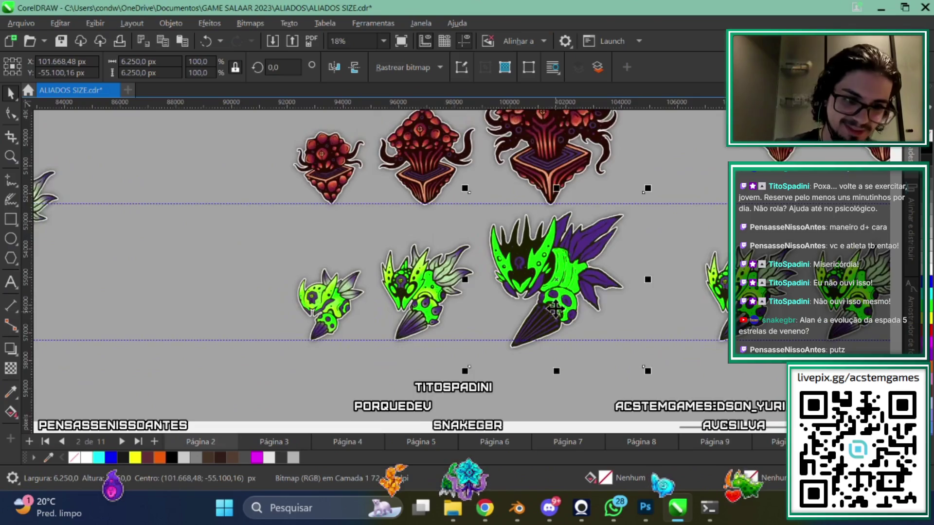
shift+click(518, 189)
scroll(487, 273, down, 3)
click(401, 368)
Select the big green creature and move it up slightly
scroll(470, 282, up, 4)
scroll(470, 282, left, 3)
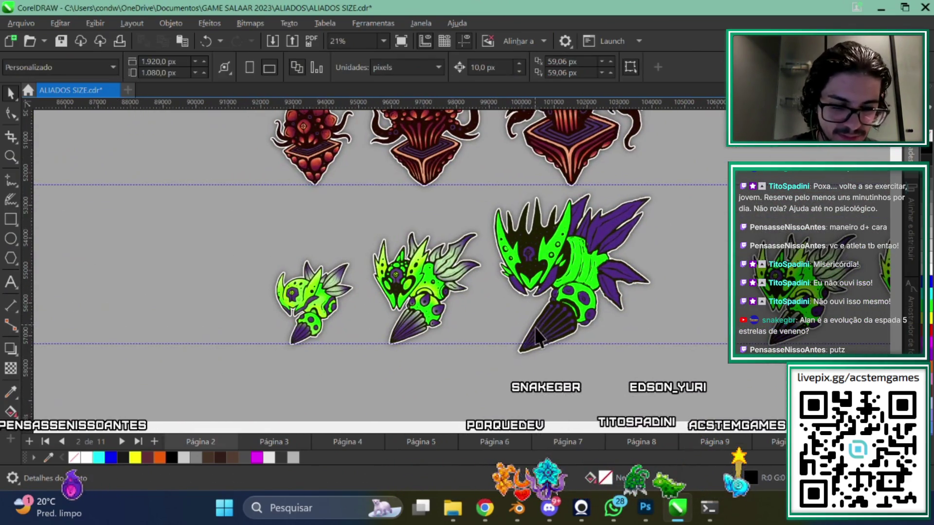
click(522, 330)
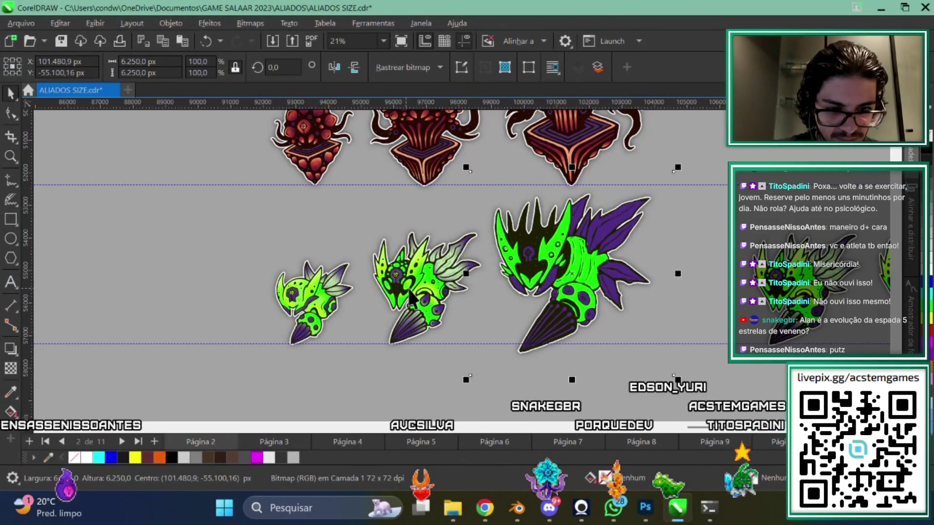
scroll(522, 330, up, 2)
drag(507, 373, 509, 357)
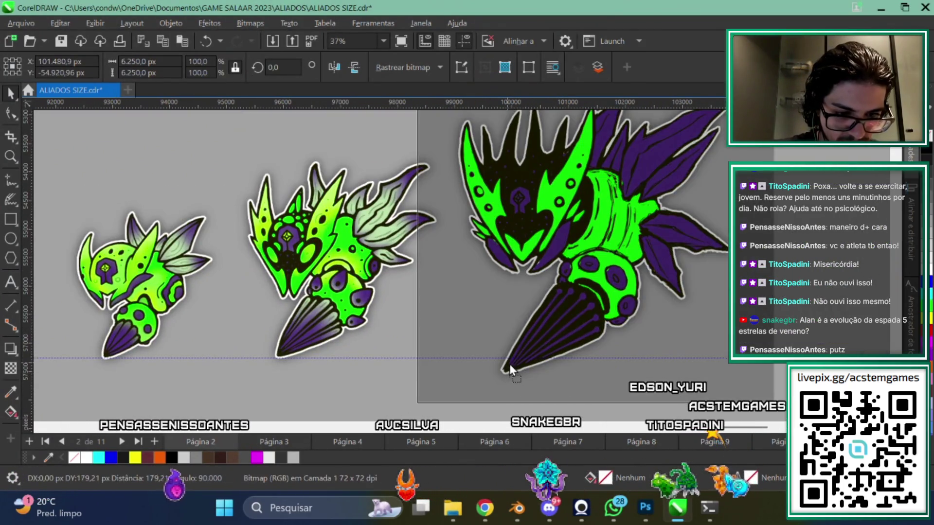
scroll(496, 334, down, 2)
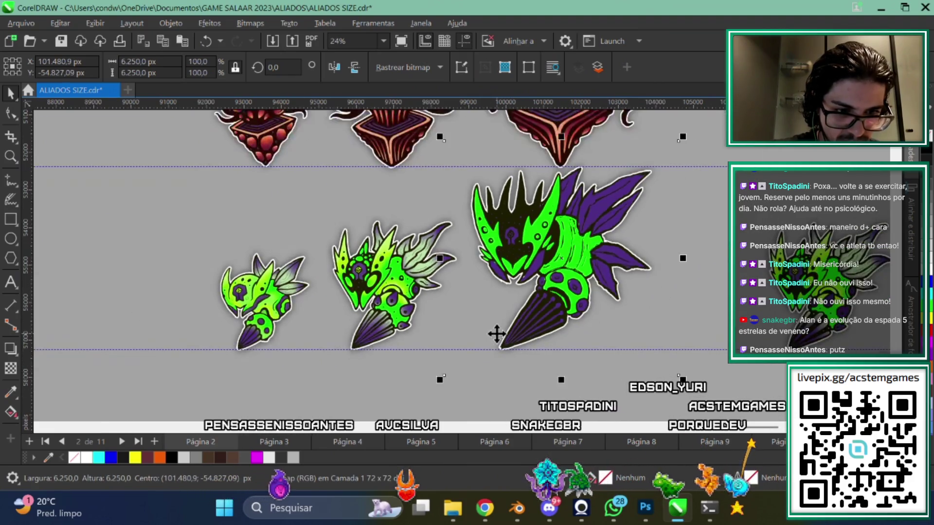
scroll(475, 381, down, 2)
scroll(416, 335, up, 2)
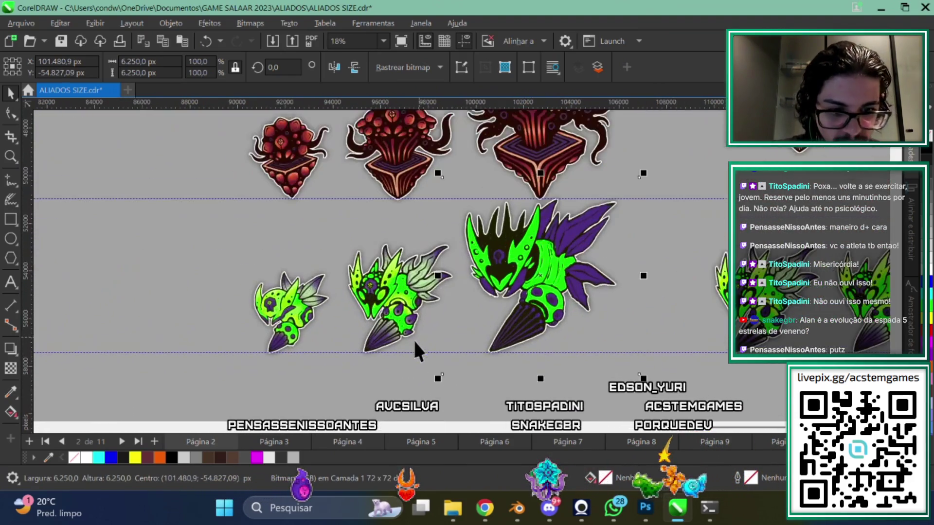
Add the middle green creature to the selection and nudge both down one step
shift+click(385, 323)
drag(660, 168, 648, 355)
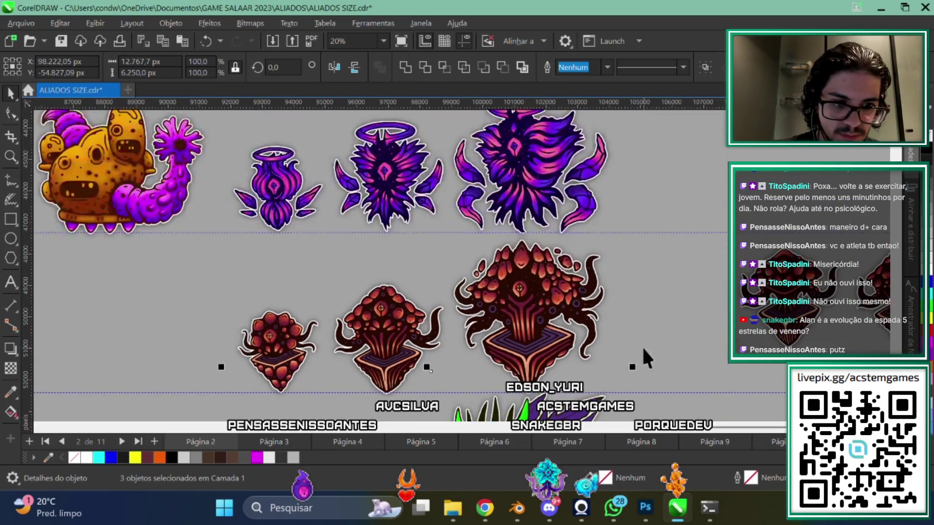
drag(573, 371, 574, 171)
scroll(532, 255, up, 1)
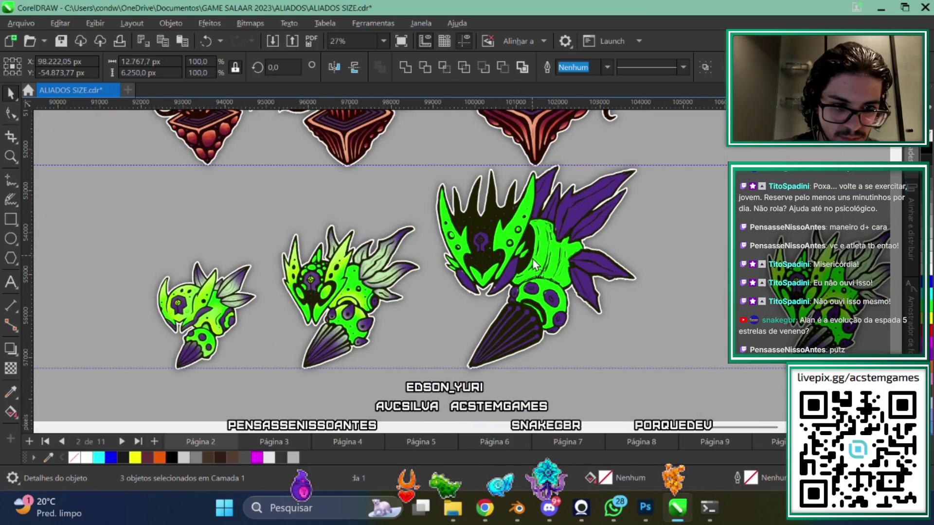
scroll(552, 284, down, 3)
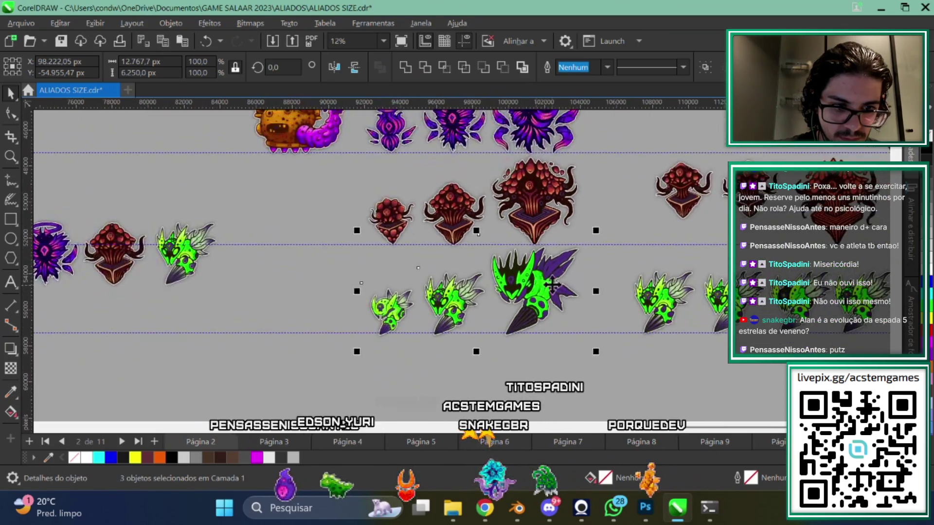
scroll(551, 284, up, 1)
drag(552, 285, 525, 319)
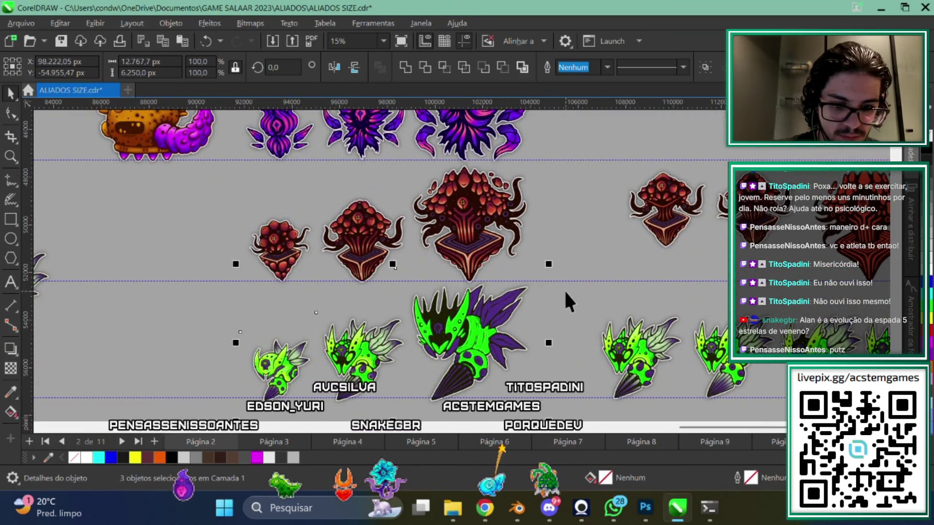
key(Down)
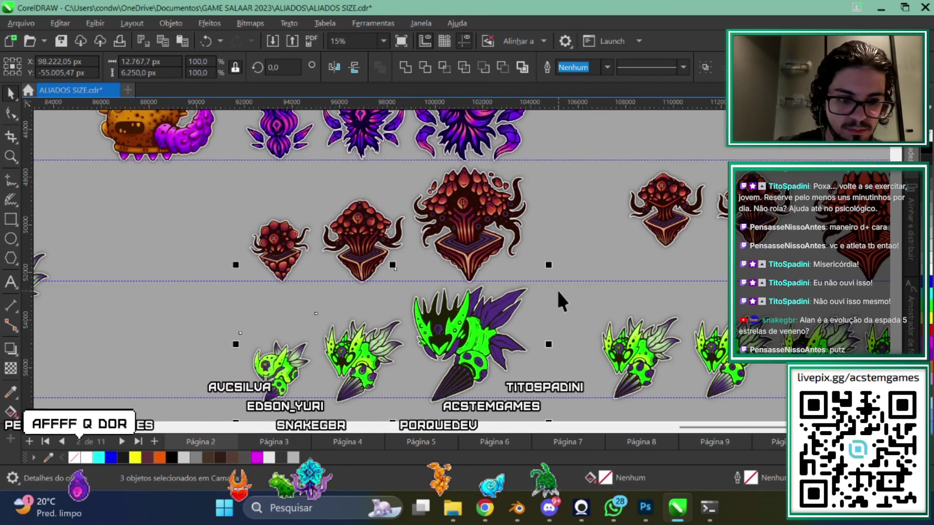
Move the guideline under the green creatures down two nudges
scroll(558, 301, down, 1)
scroll(495, 302, up, 2)
scroll(632, 301, up, 2)
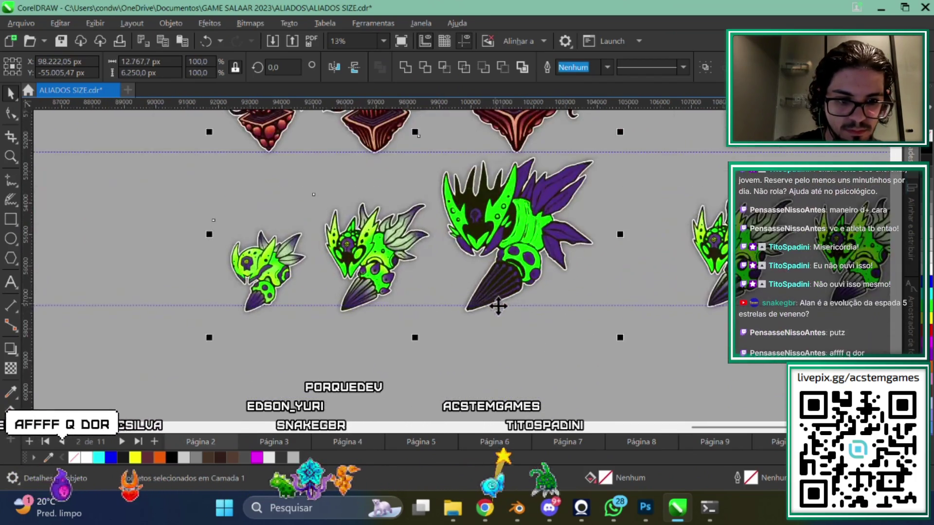
click(633, 305)
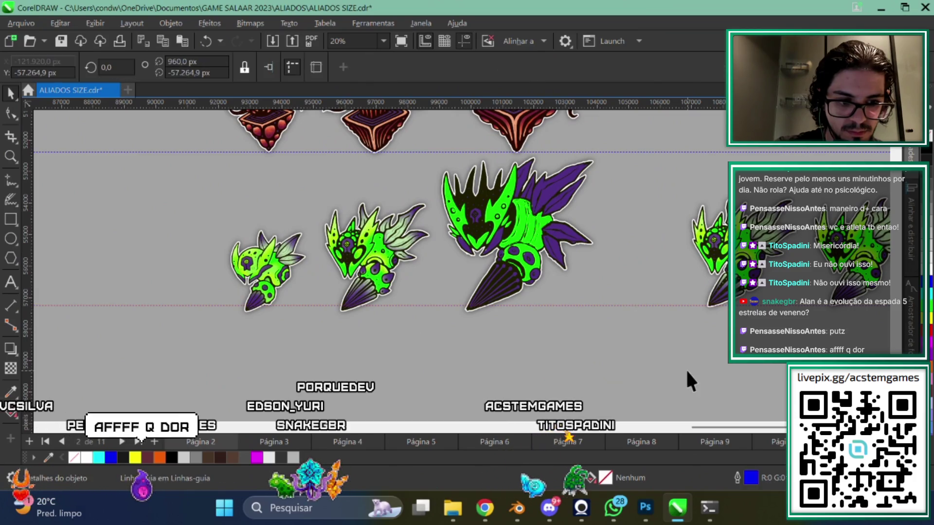
key(Down)
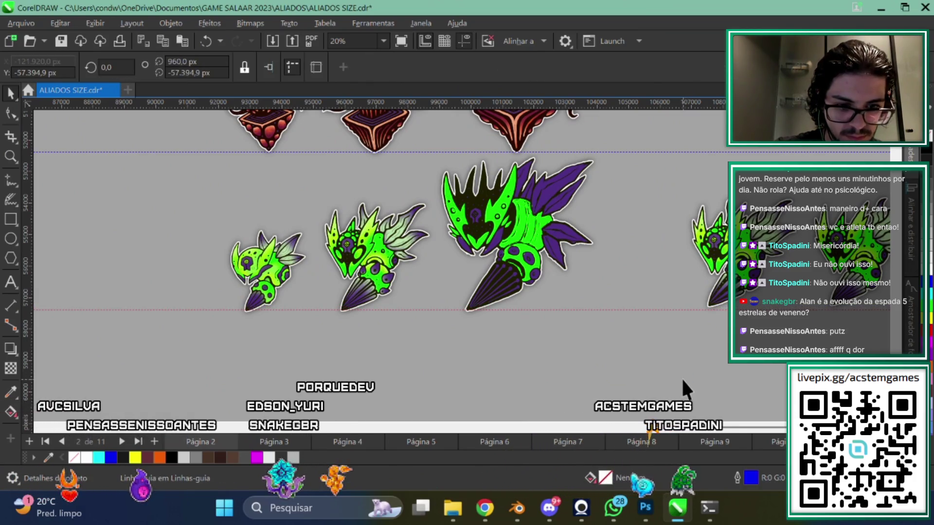
key(Down)
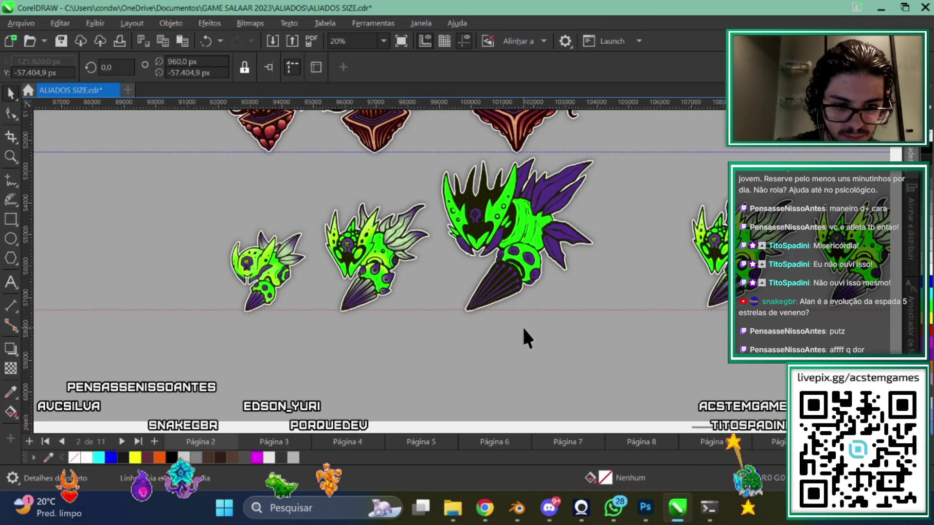
click(436, 370)
Zoom across the sheet to compare the creature rows and select the large red creature
scroll(501, 310, down, 1)
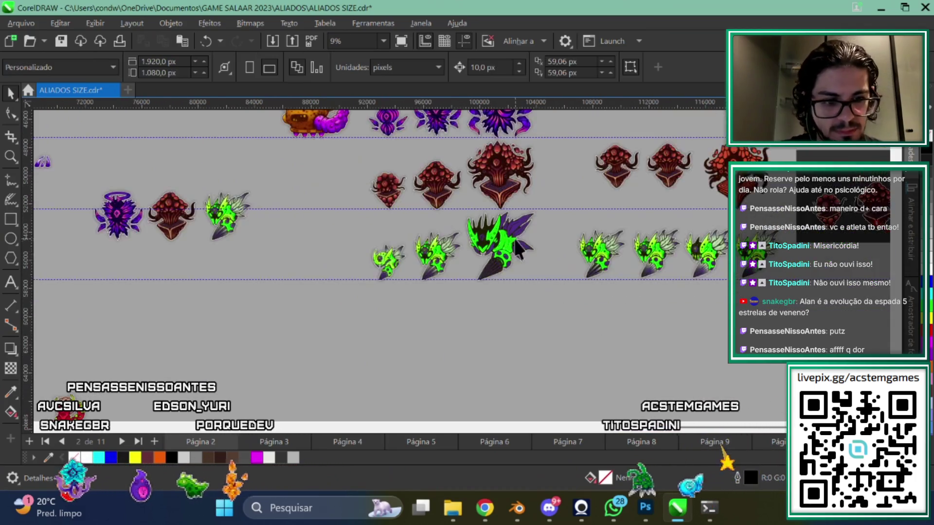
scroll(504, 317, up, 1)
scroll(432, 312, up, 1)
scroll(484, 280, up, 1)
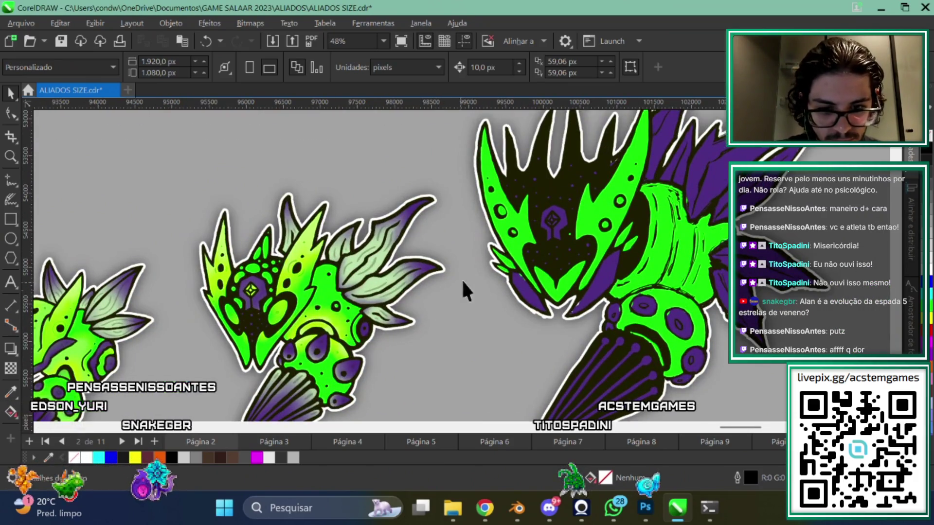
scroll(452, 299, up, 1)
scroll(564, 343, up, 1)
scroll(603, 290, down, 1)
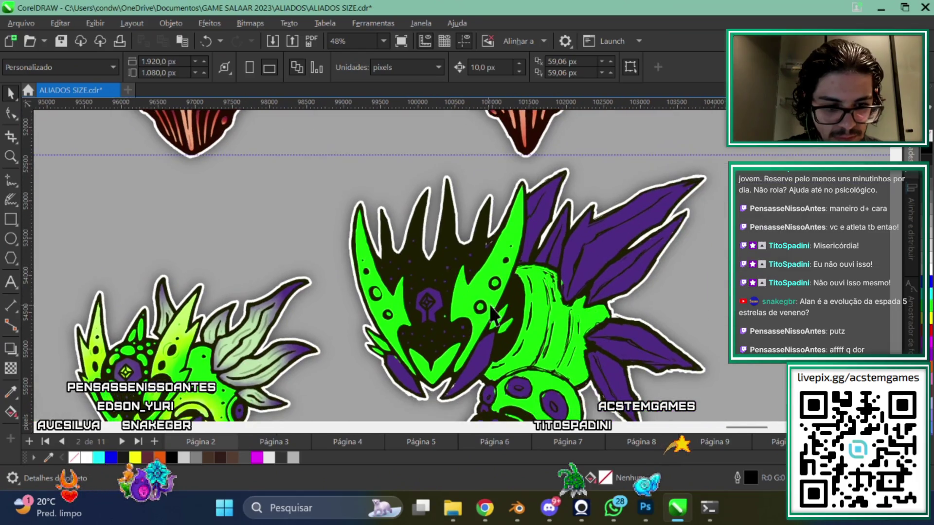
scroll(576, 295, down, 2)
scroll(492, 302, up, 2)
scroll(483, 302, up, 1)
scroll(546, 371, up, 2)
scroll(436, 307, down, 1)
scroll(438, 308, down, 2)
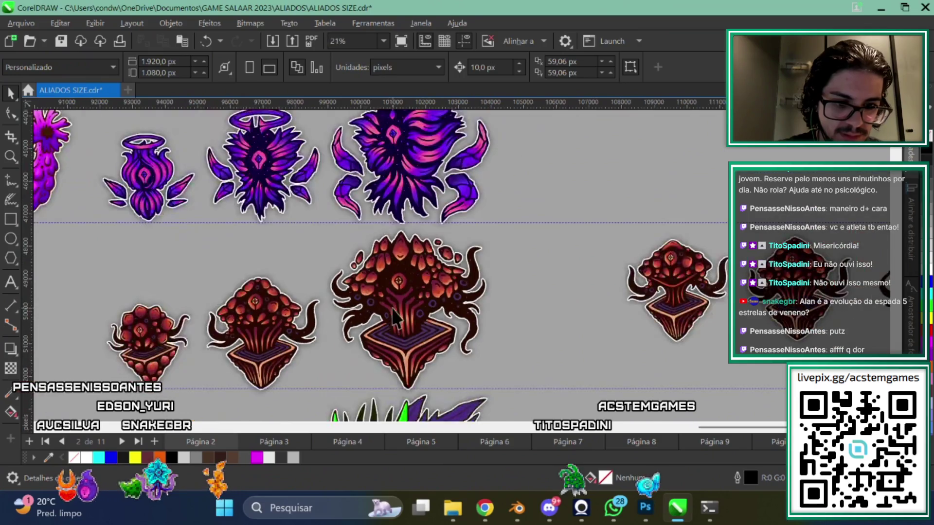
scroll(467, 263, up, 3)
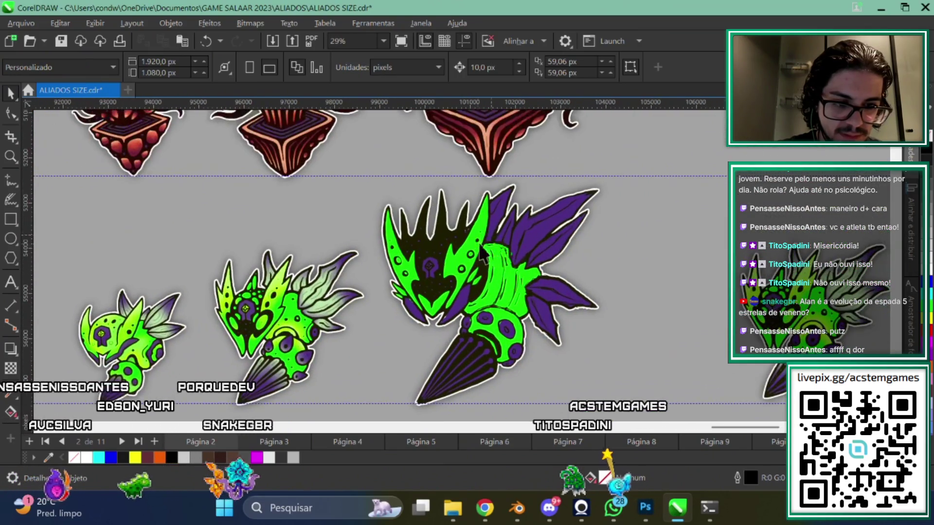
scroll(486, 277, up, 2)
scroll(491, 279, up, 2)
scroll(495, 281, down, 4)
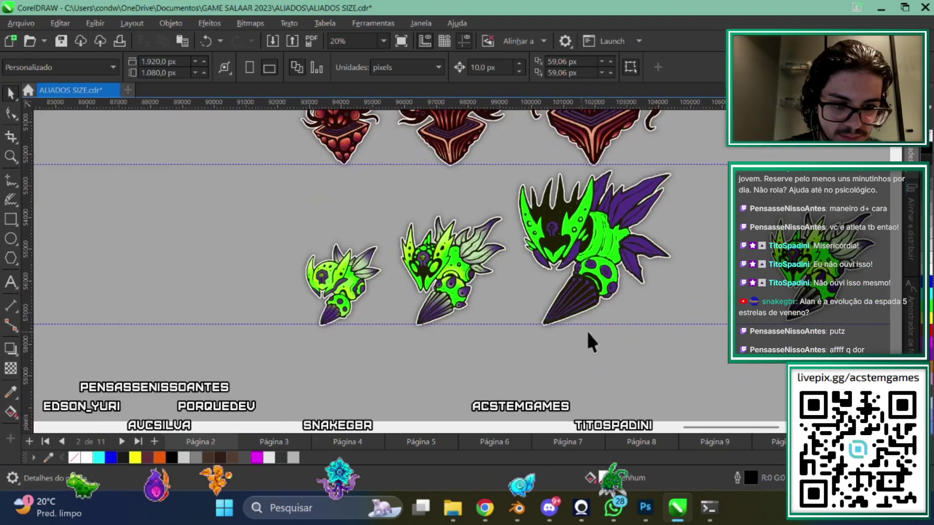
scroll(559, 316, up, 2)
scroll(438, 290, down, 2)
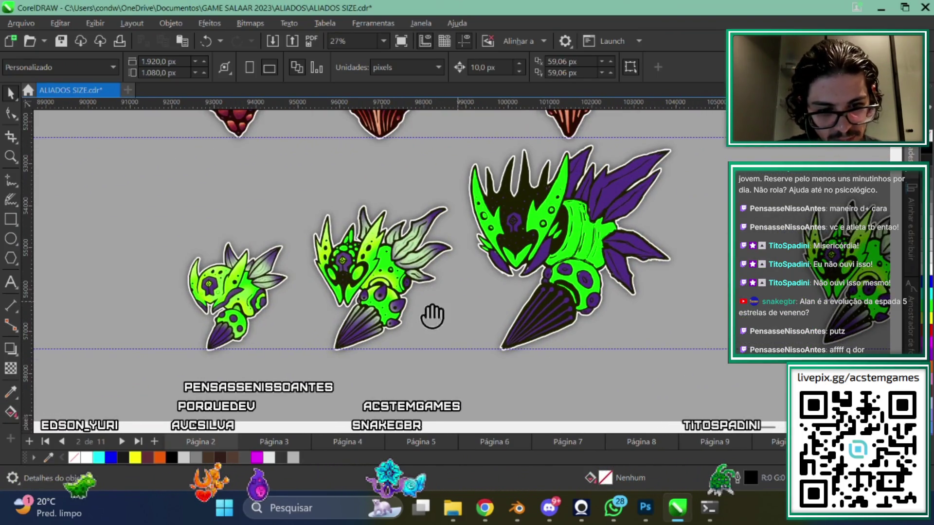
scroll(427, 312, up, 1)
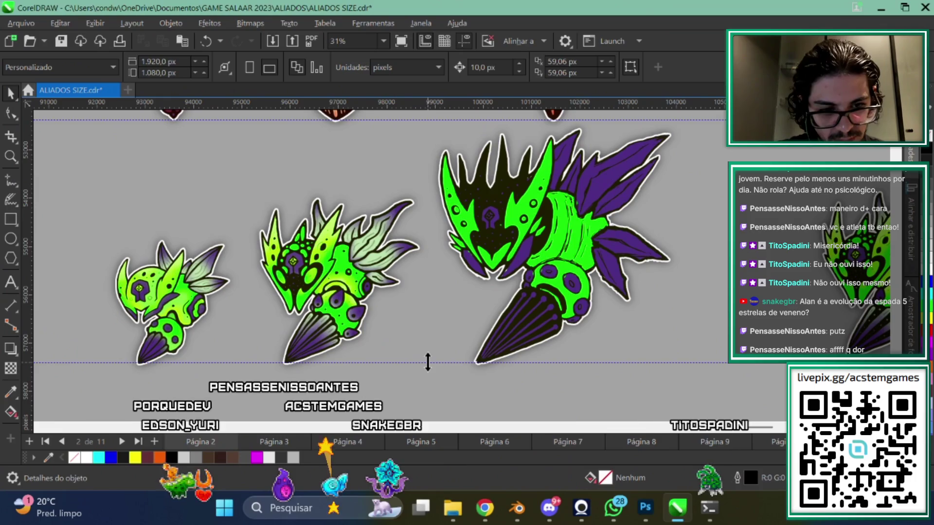
scroll(486, 316, up, 5)
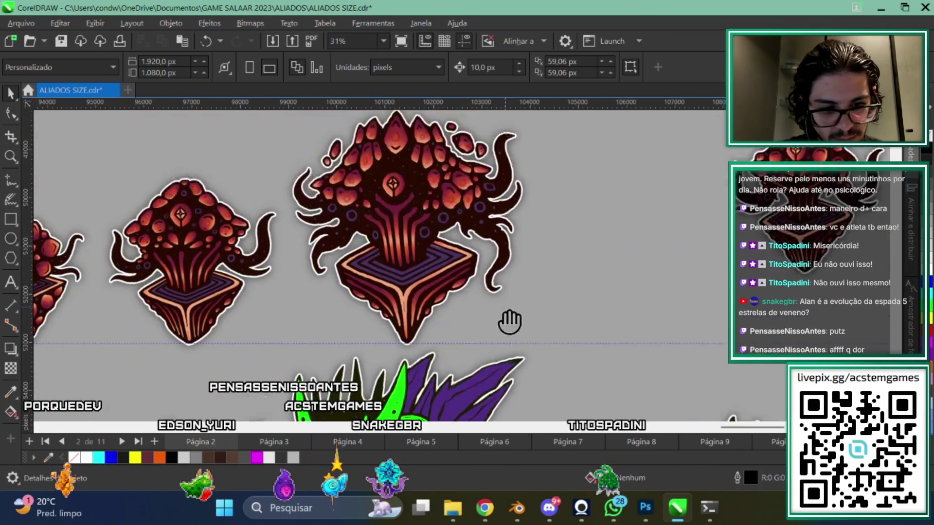
scroll(486, 316, down, 5)
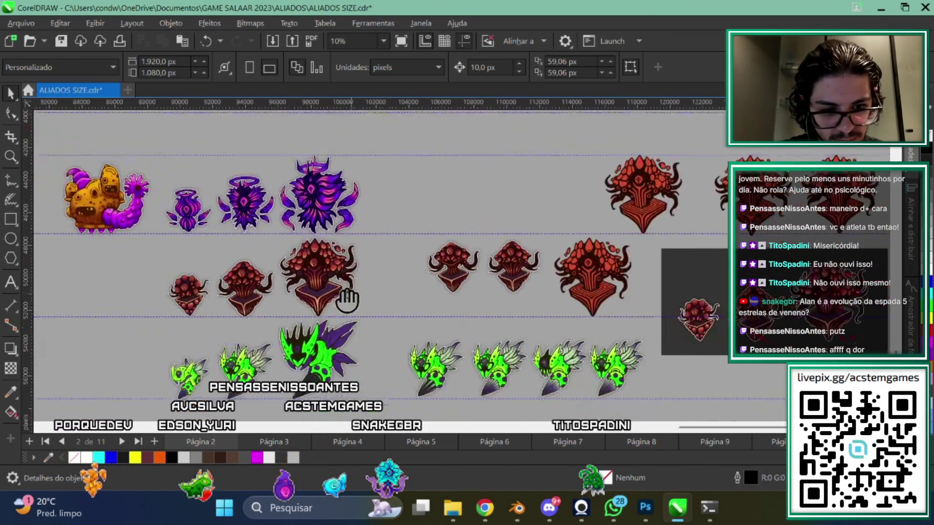
click(428, 195)
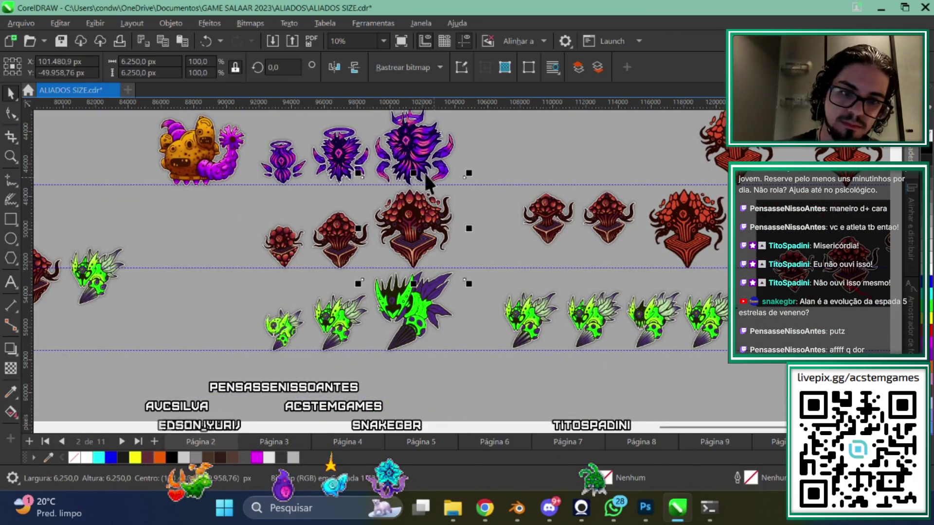
Place the green creature to the right of the red one and the purple creature to its left
shift+click(415, 329)
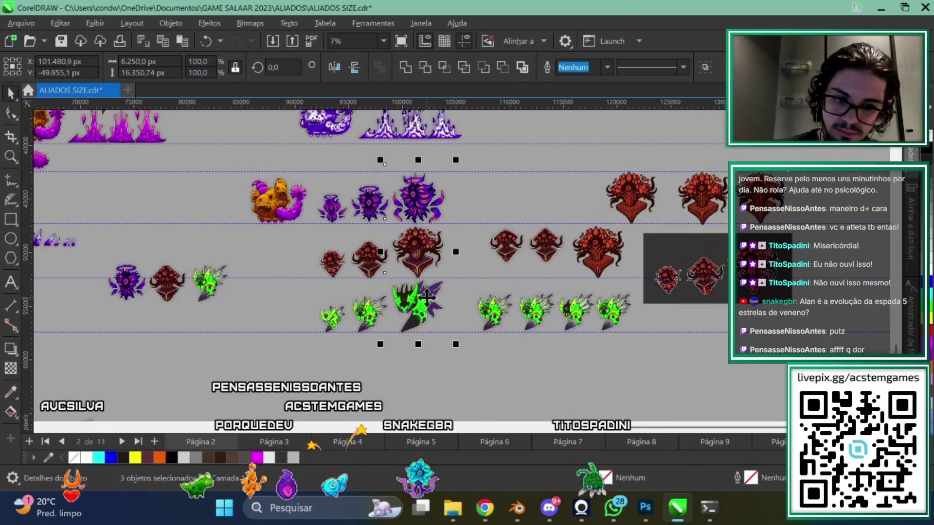
scroll(414, 328, down, 2)
scroll(435, 292, down, 1)
scroll(434, 292, up, 1)
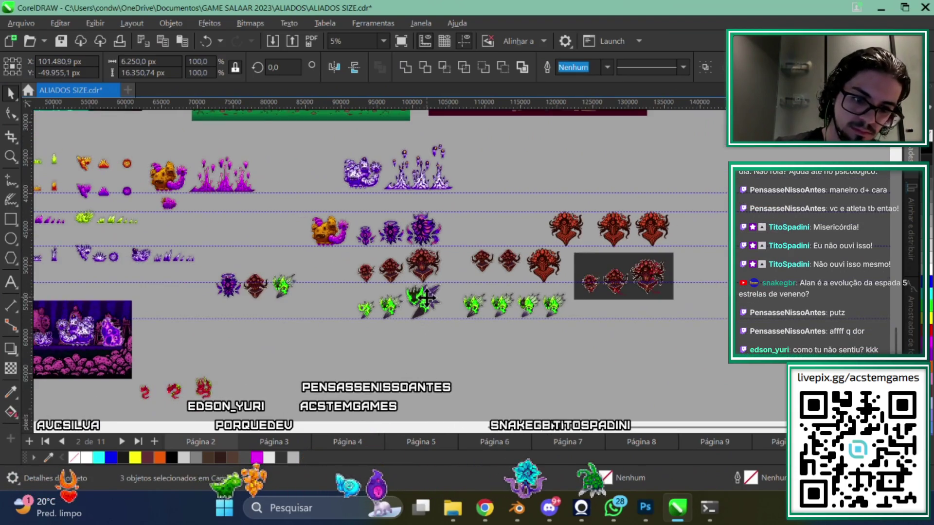
scroll(535, 322, up, 2)
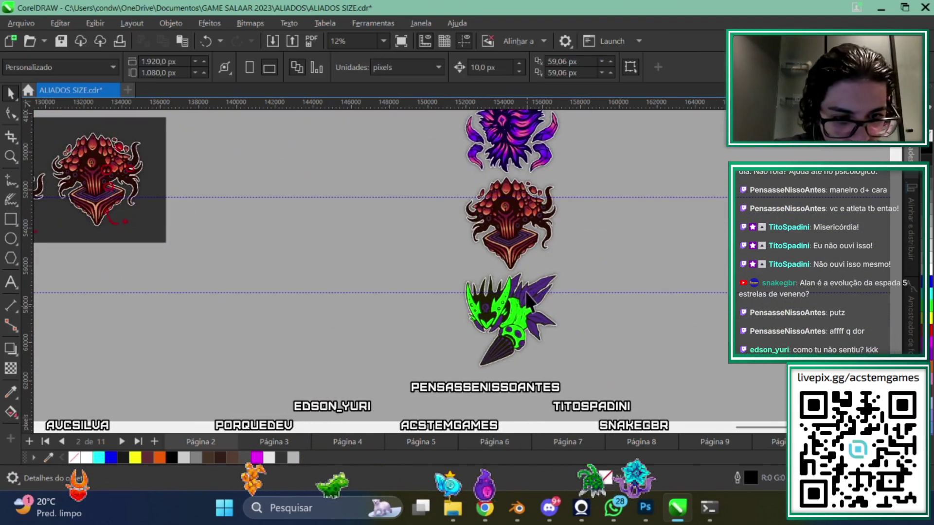
scroll(535, 323, up, 1)
scroll(583, 272, up, 1)
click(623, 223)
drag(622, 223, 615, 221)
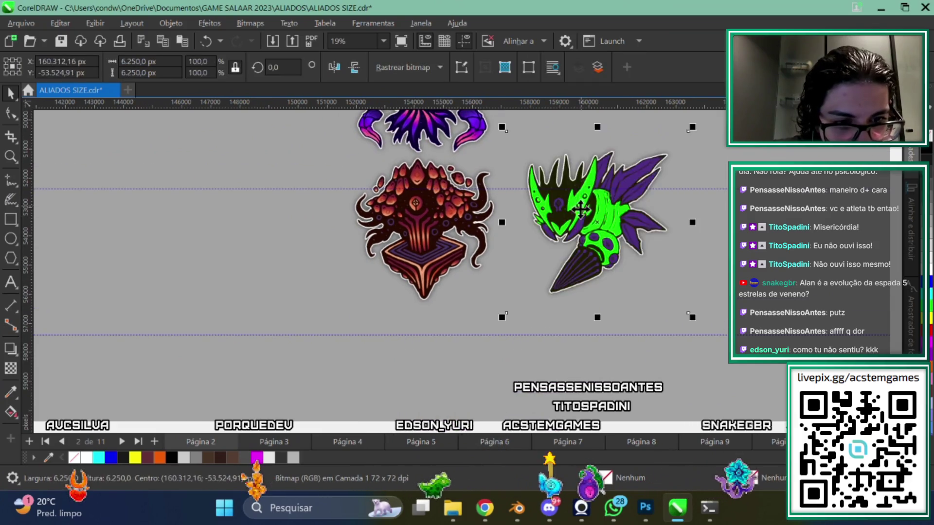
mouse_move(496, 220)
mouse_down()
mouse_move(343, 310)
mouse_move(346, 370)
mouse_up()
Select the purple, red and green creatures together and align them into one row
shift+click(479, 365)
scroll(479, 365, down, 3)
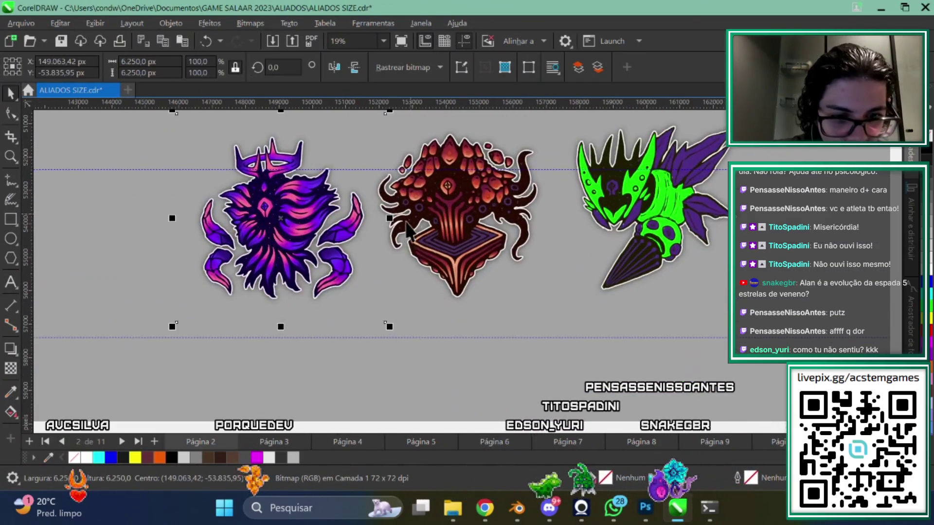
scroll(639, 241, up, 1)
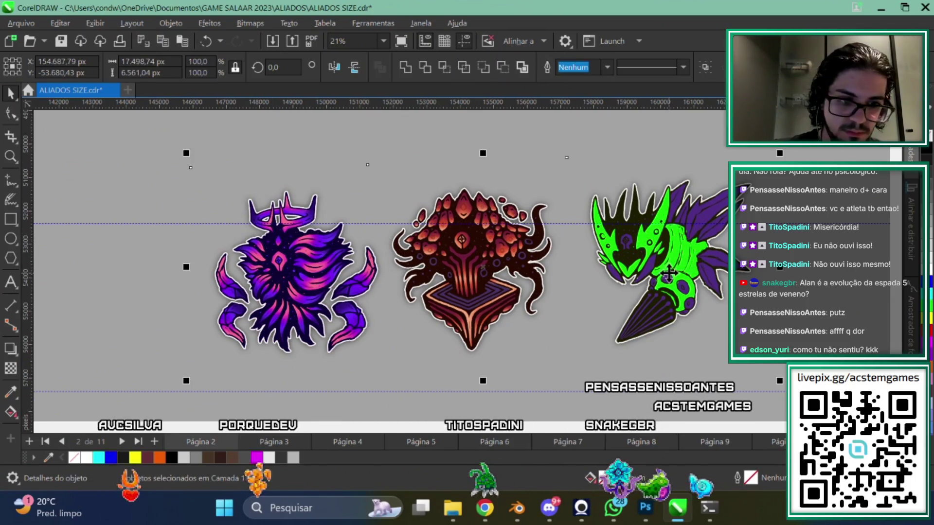
key(e)
scroll(589, 228, up, 1)
scroll(589, 228, up, 3)
Move the three aligned creatures up the sheet and settle them into their final spot
drag(576, 419, 574, 178)
scroll(562, 319, down, 2)
scroll(619, 313, down, 2)
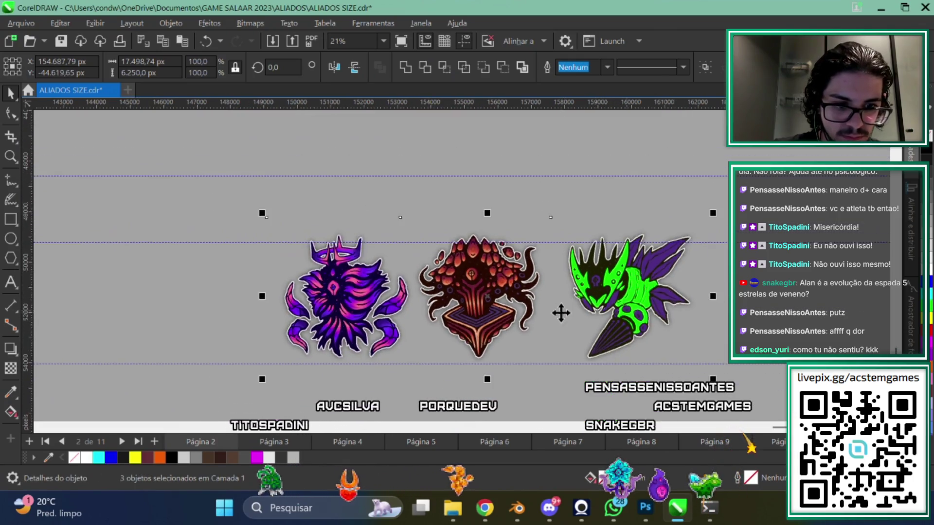
scroll(553, 298, down, 2)
scroll(603, 302, down, 2)
drag(582, 279, 578, 204)
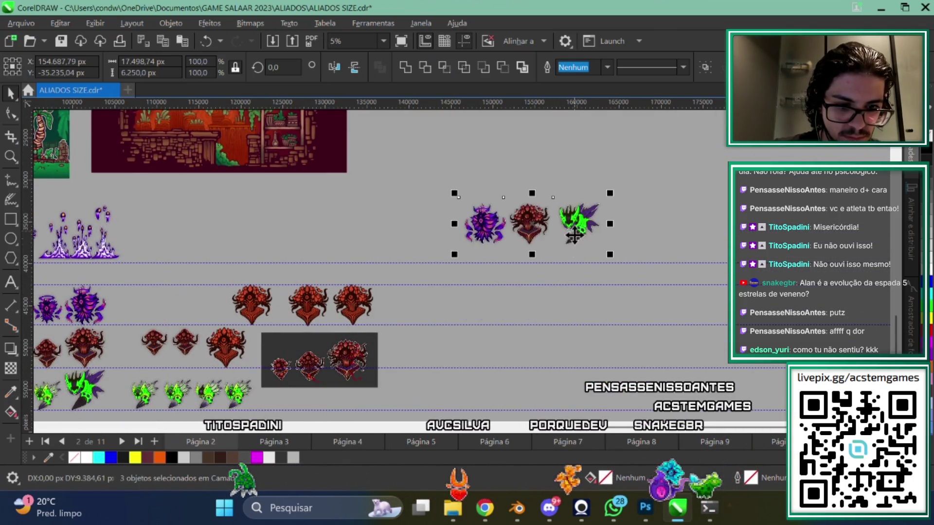
scroll(562, 166, down, 4)
scroll(563, 151, up, 2)
scroll(562, 151, left, 2)
scroll(599, 162, down, 3)
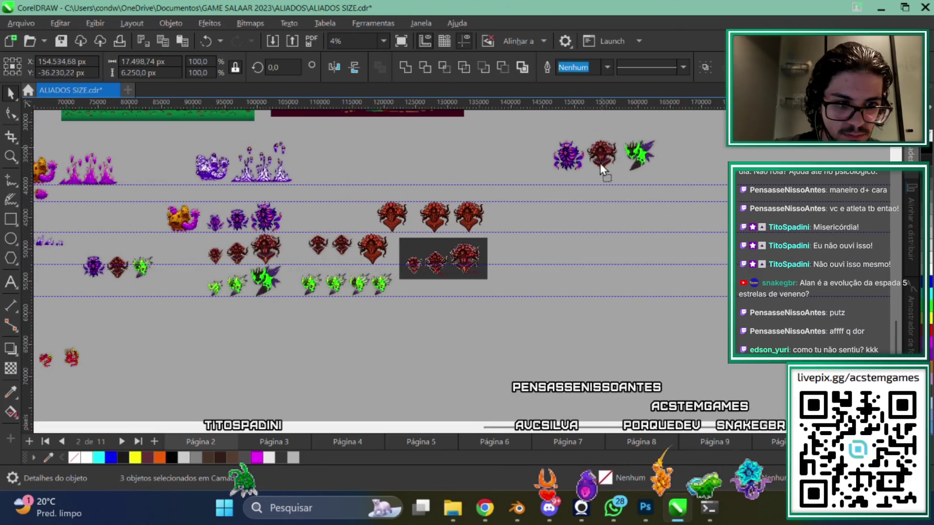
drag(600, 162, 602, 316)
scroll(634, 347, up, 4)
scroll(634, 347, up, 3)
scroll(634, 347, up, 1)
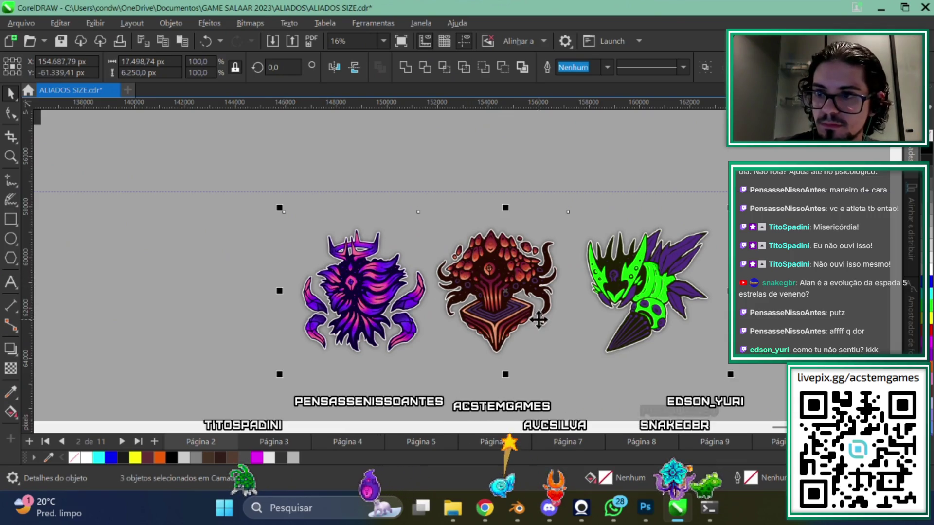
scroll(474, 312, up, 1)
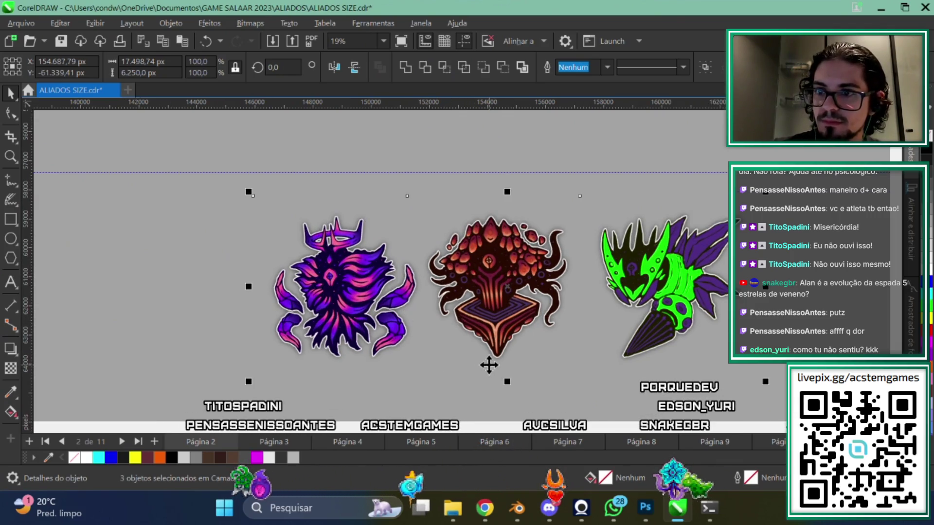
scroll(488, 365, right, 2)
scroll(355, 316, up, 1)
scroll(355, 316, left, 2)
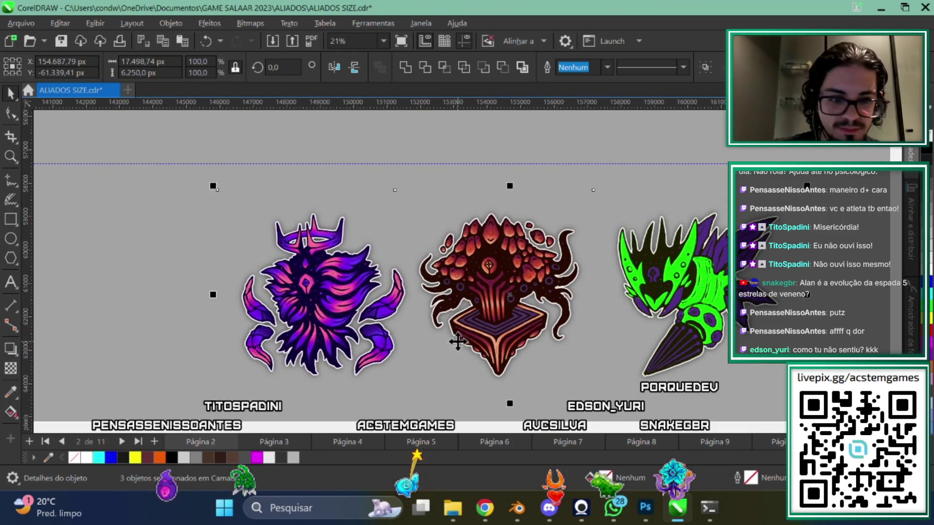
Deselect the creatures and pan the view so all three stickers show side by side
key(Escape)
scroll(673, 234, up, 2)
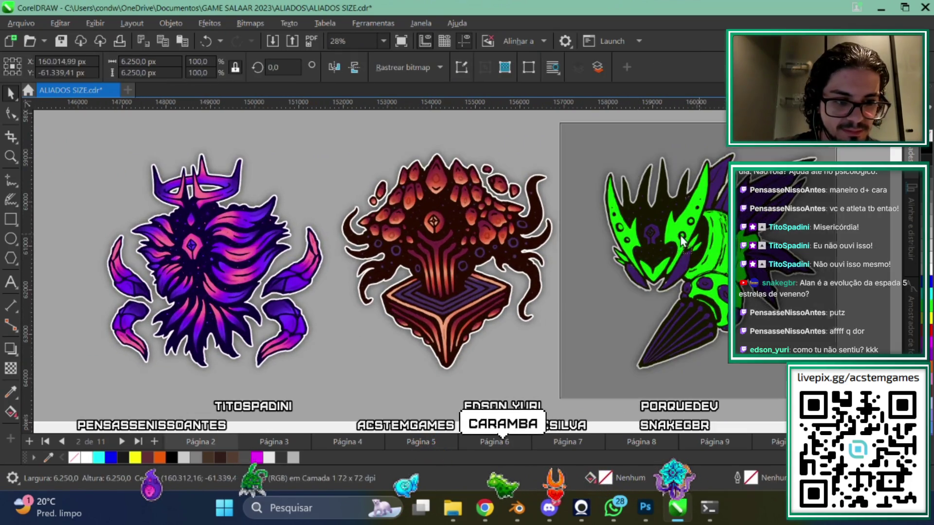
click(673, 234)
scroll(558, 298, left, 2)
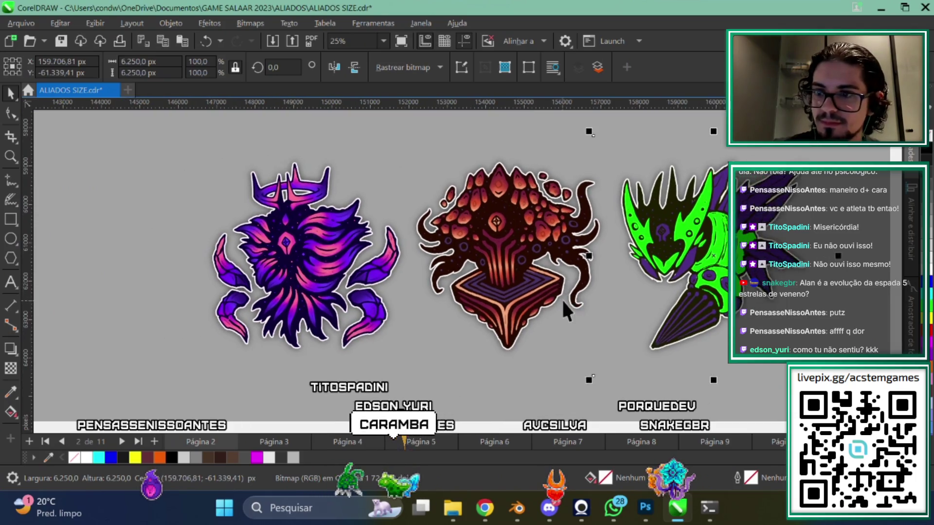
scroll(632, 306, right, 3)
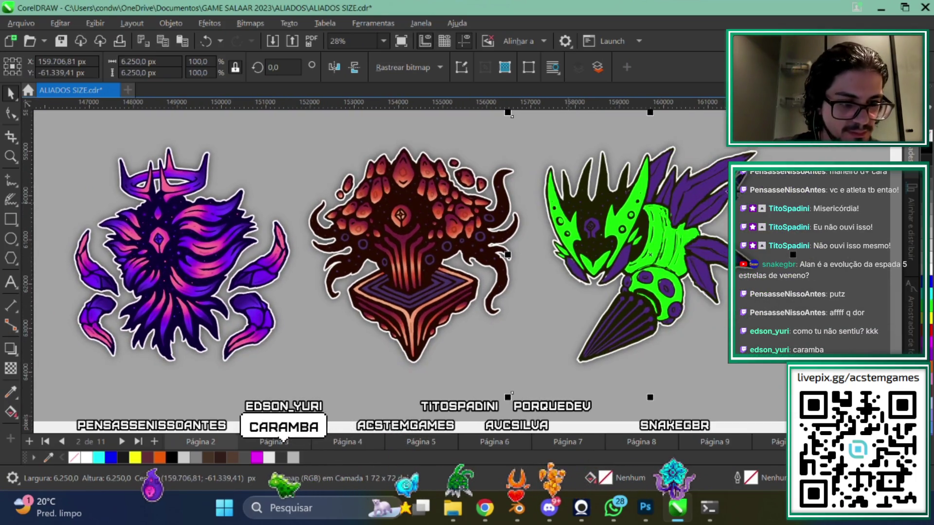
key(Escape)
scroll(719, 333, left, 1)
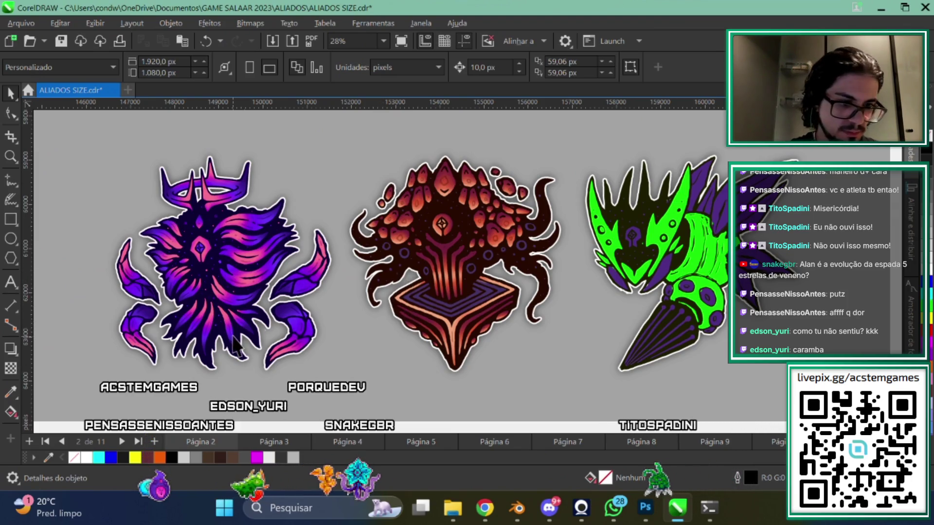
scroll(511, 291, up, 3)
scroll(510, 292, down, 4)
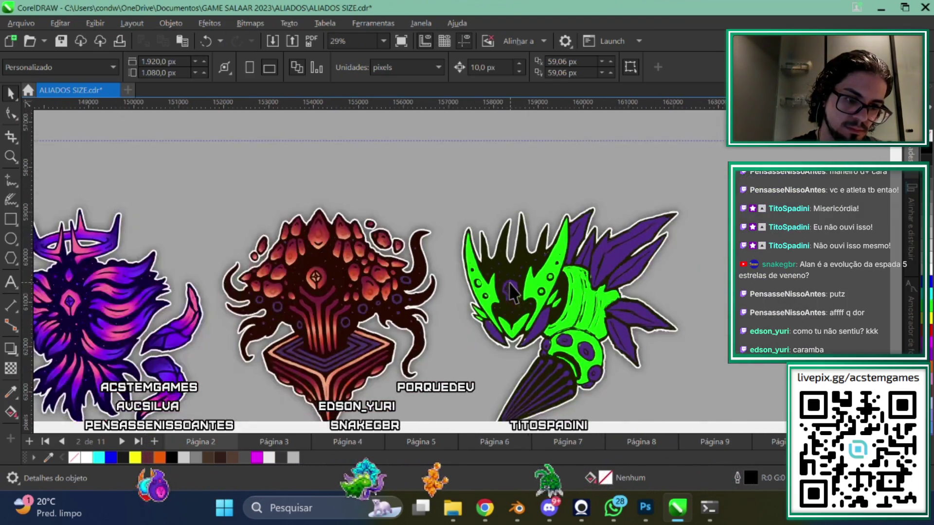
scroll(401, 294, up, 1)
scroll(546, 302, up, 2)
scroll(535, 267, up, 2)
scroll(487, 301, up, 1)
scroll(452, 326, down, 1)
scroll(455, 328, down, 2)
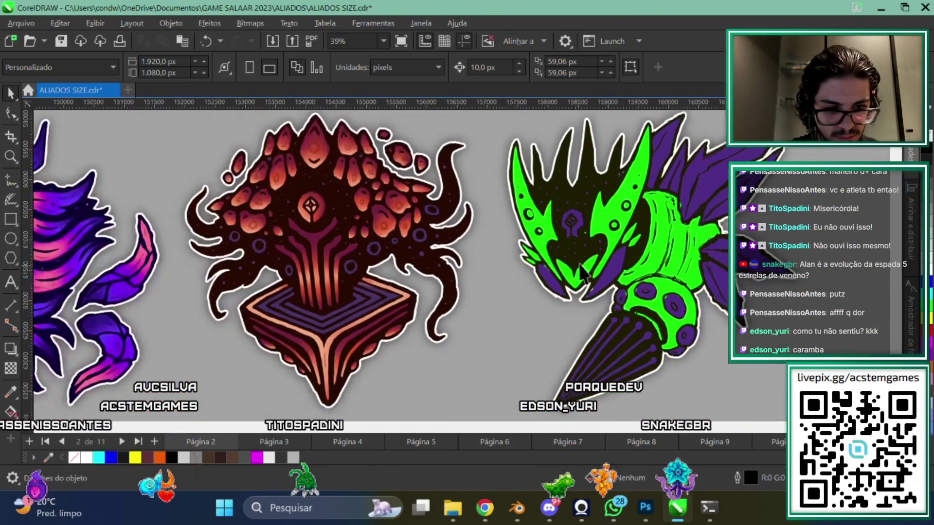
mouse_move(567, 338)
mouse_down()
mouse_move(594, 313)
mouse_move(428, 335)
mouse_up()
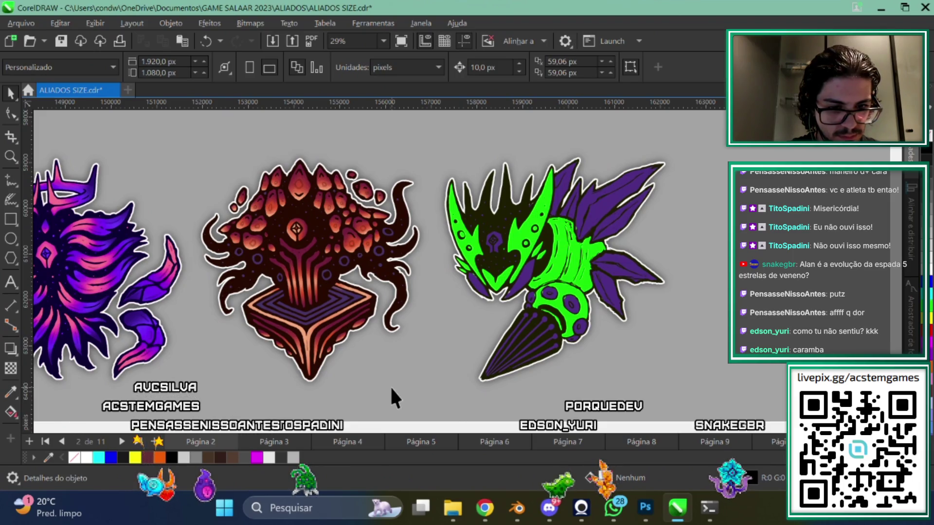
mouse_move(524, 358)
mouse_down()
mouse_move(628, 336)
mouse_move(529, 343)
mouse_up()
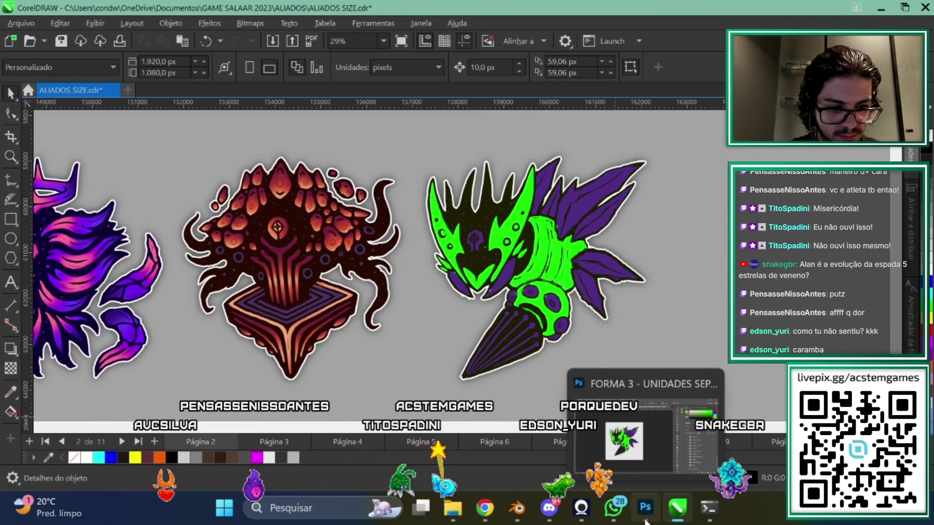
In Photoshop, zoom to 66.7%, show the grey background, hide the white outline, and activate Camada 212 copiar
mouse_move(673, 511)
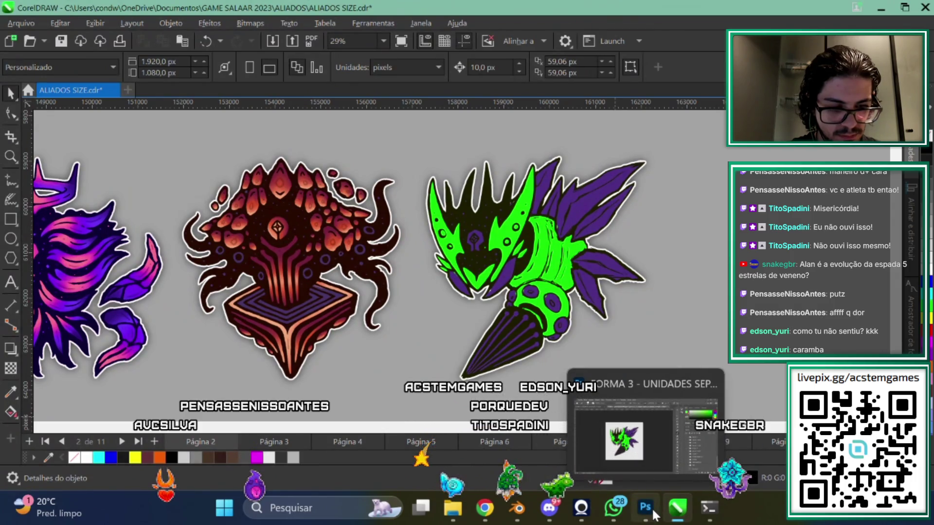
click(652, 511)
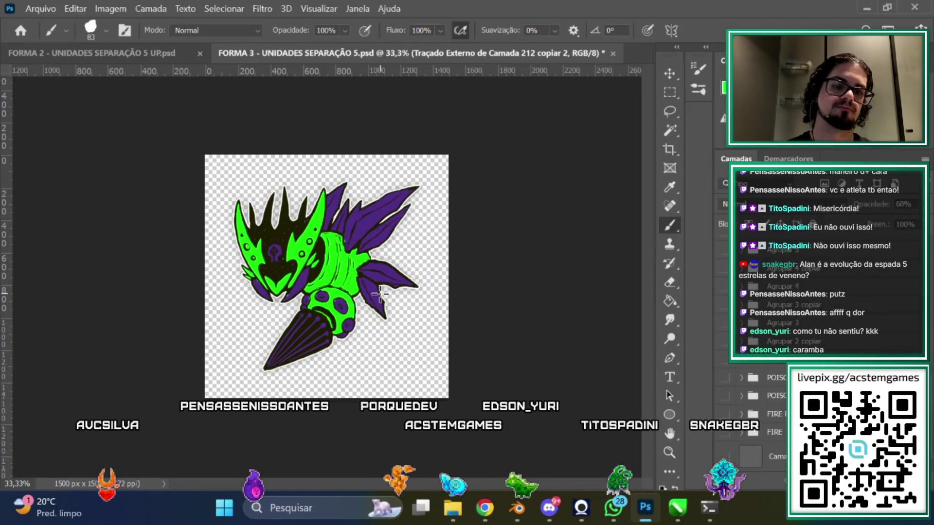
key(ctrl+plus)
key(ctrl+plus)
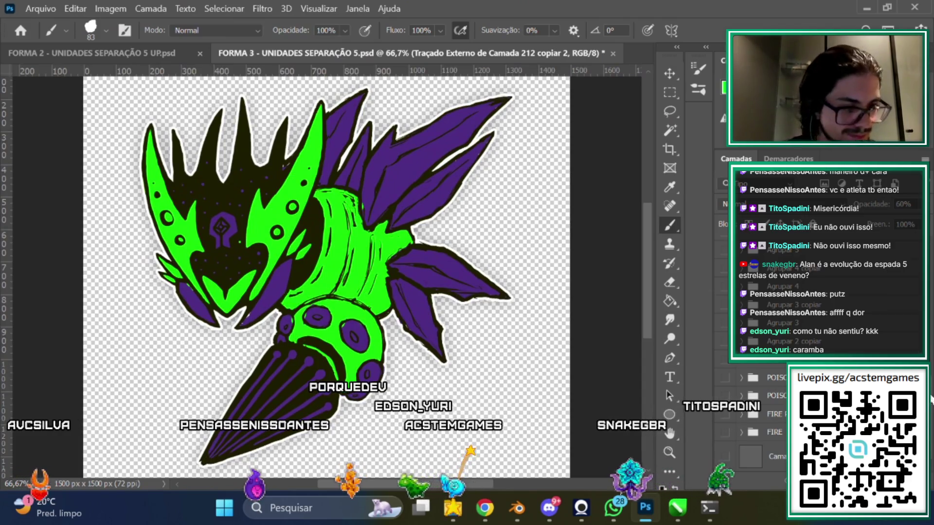
click(725, 457)
scroll(654, 299, left, 3)
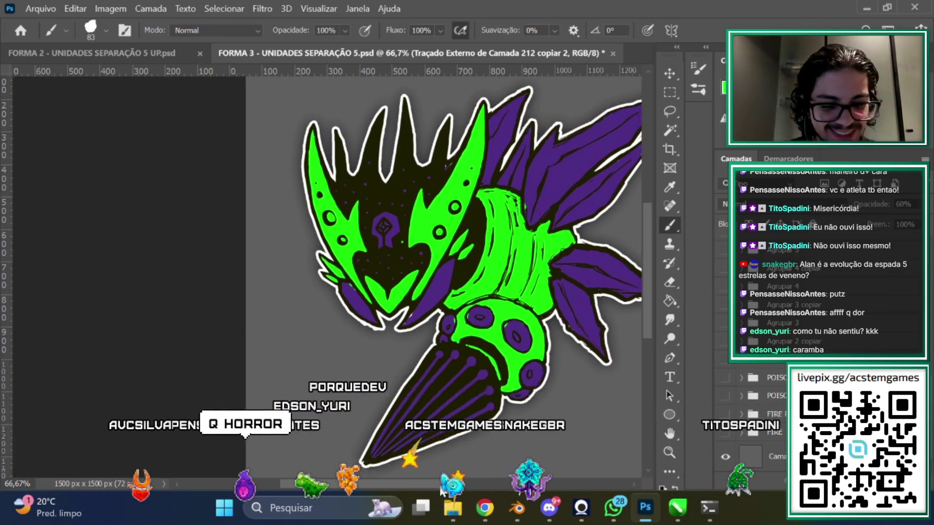
scroll(654, 299, up, 2)
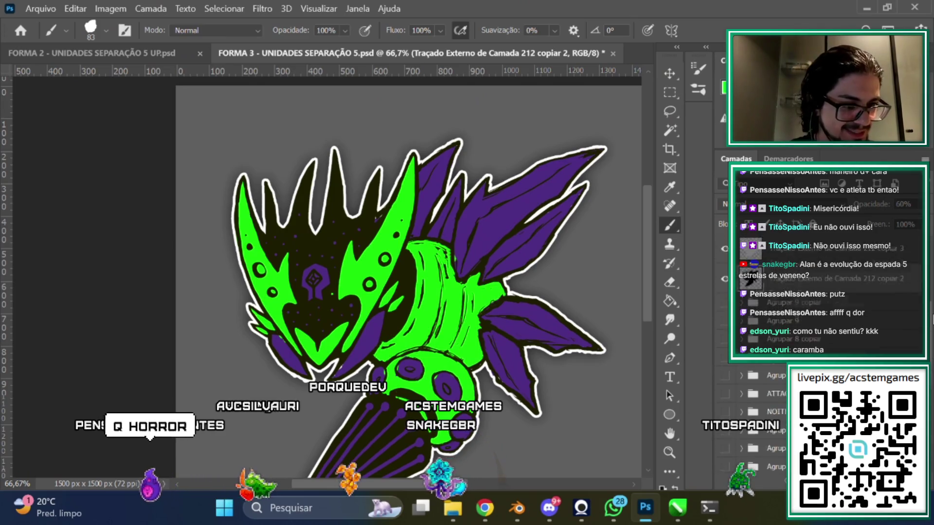
scroll(826, 277, up, 5)
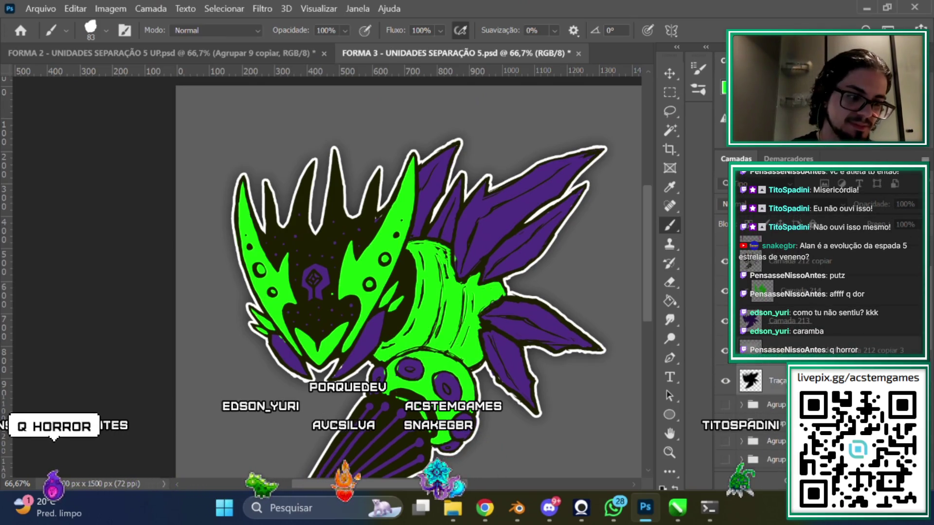
scroll(822, 398, down, 3)
click(809, 340)
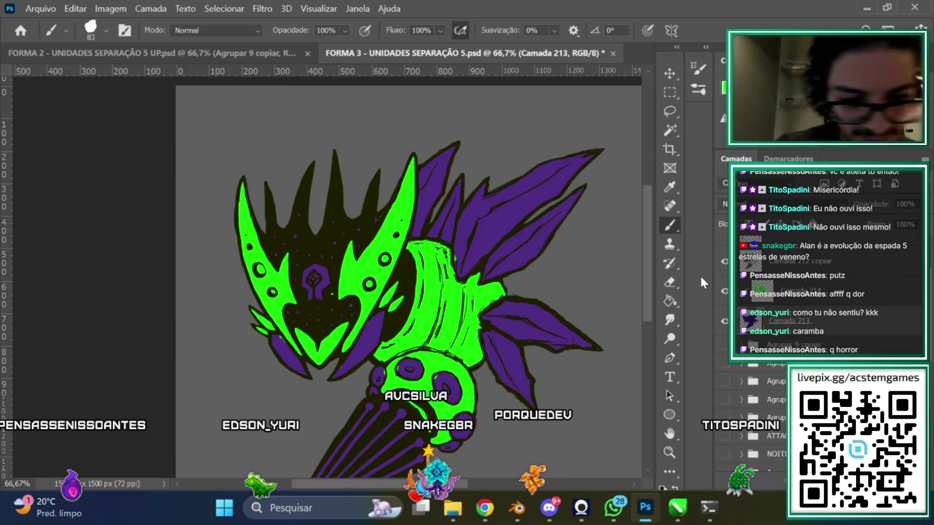
click(797, 263)
At 100% zoom, set the brush to 43 px and sample a colour from the artwork
key(ctrl+1)
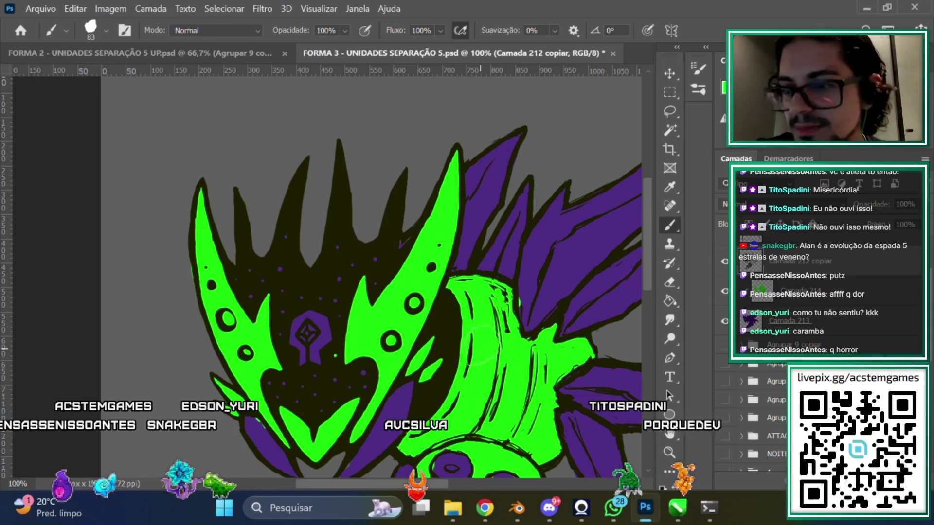
right_click(577, 229)
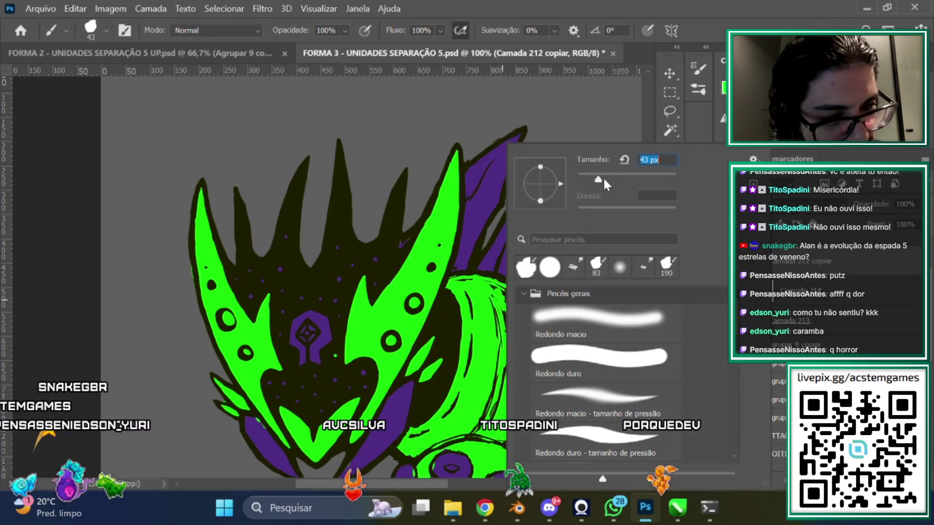
key(bracketleft)
key(bracketleft)
key(bracketleft)
scroll(643, 118, up, 10)
scroll(641, 265, down, 8)
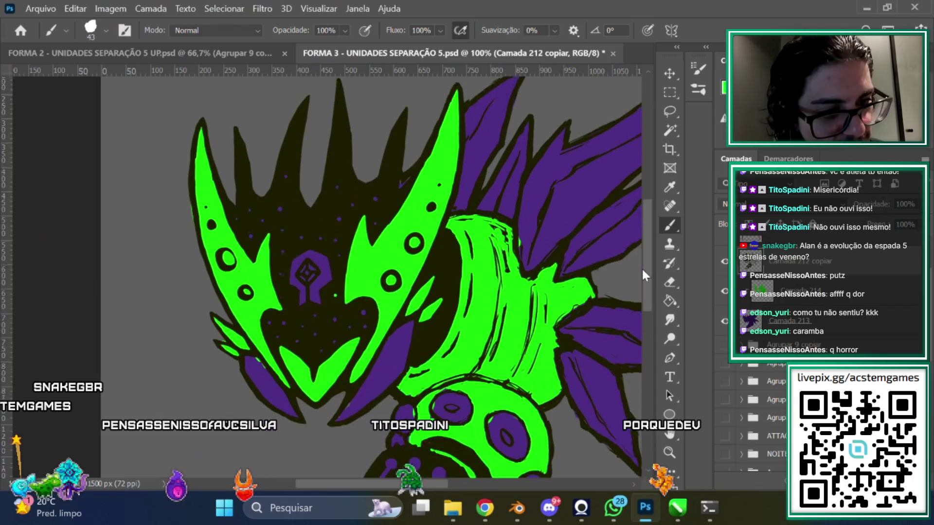
alt+click(394, 206)
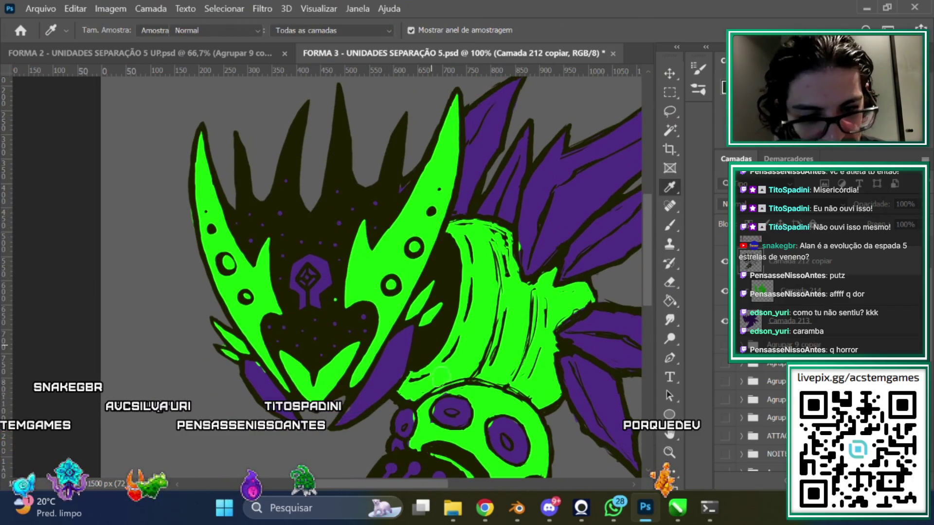
scroll(433, 487, left, 3)
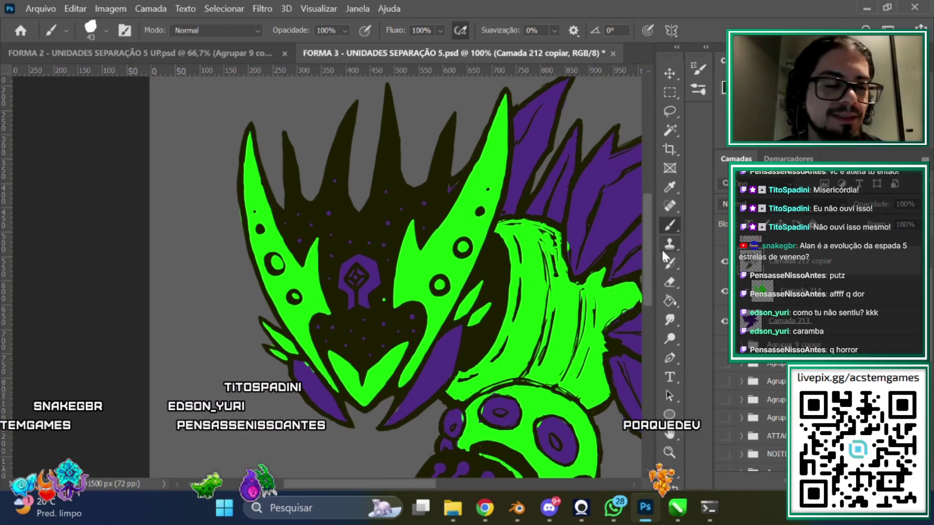
scroll(649, 236, up, 3)
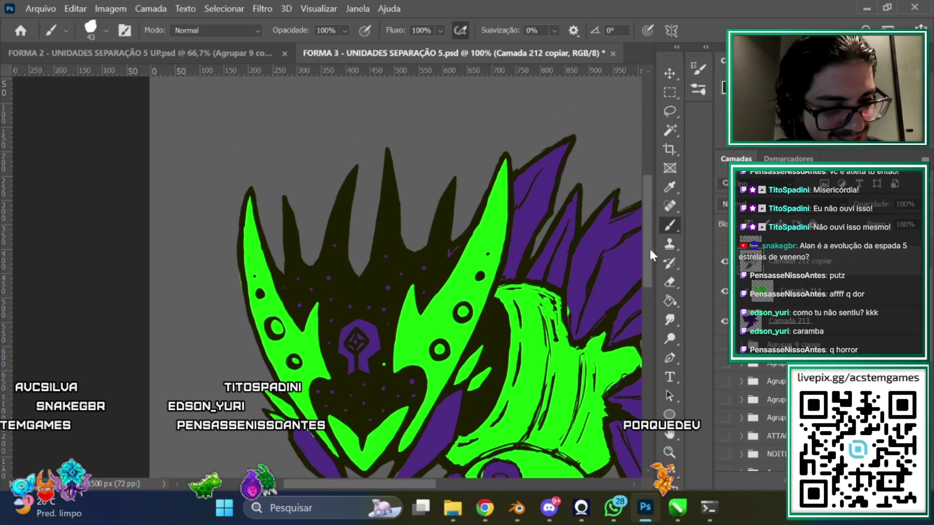
Erase the tall dark spikes along the top of the head crest
key(e)
right_click(527, 132)
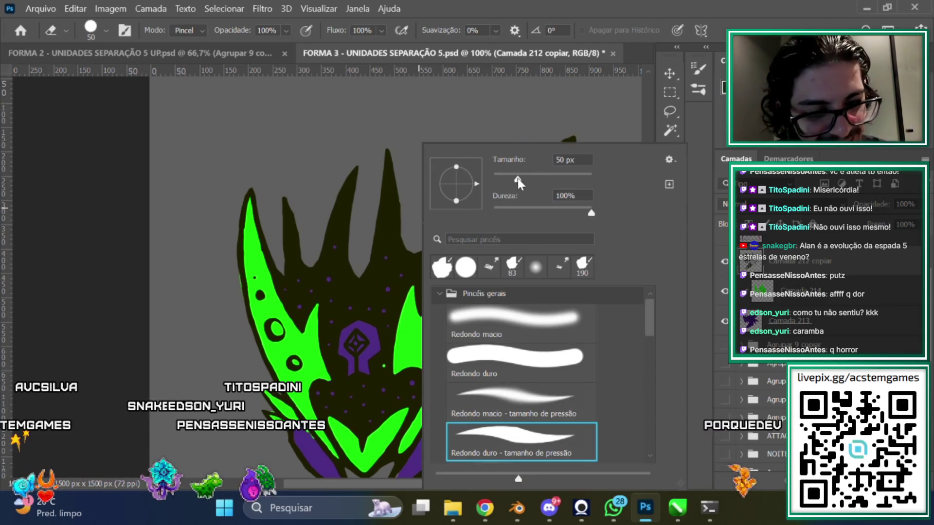
key(Escape)
mouse_move(647, 224)
mouse_down()
mouse_move(646, 256)
mouse_move(647, 224)
mouse_up()
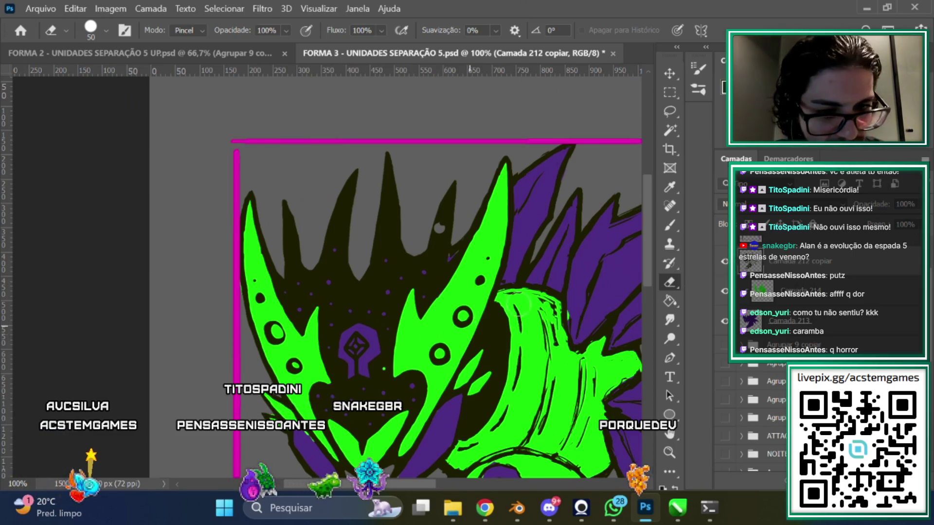
scroll(471, 292, up, 1)
mouse_move(454, 252)
mouse_down()
mouse_move(377, 273)
mouse_move(433, 296)
mouse_move(462, 247)
mouse_up()
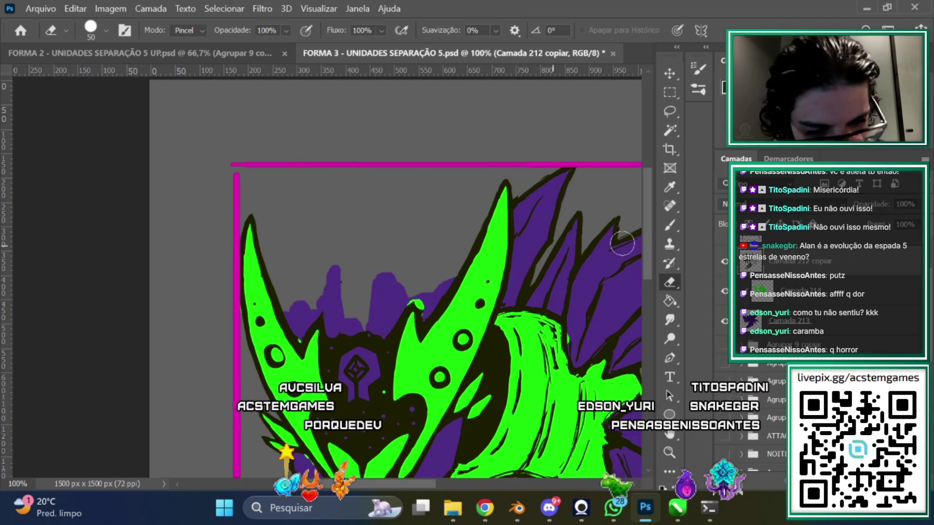
scroll(414, 287, down, 5)
At 200% zoom, refine the crest outline with alternating brush strokes and eraser touches
key(ctrl+plus)
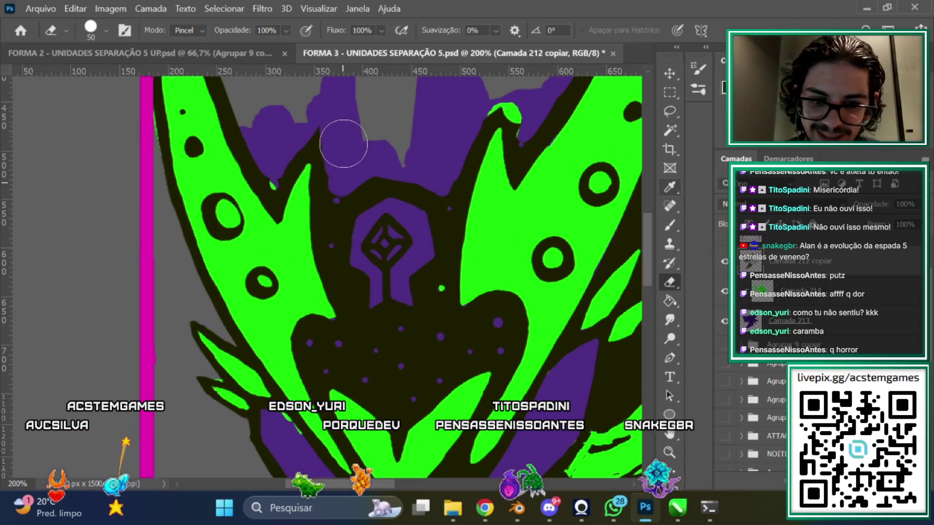
click(669, 227)
mouse_move(649, 241)
mouse_down()
mouse_move(649, 233)
mouse_move(649, 262)
mouse_up()
click(670, 282)
key(b)
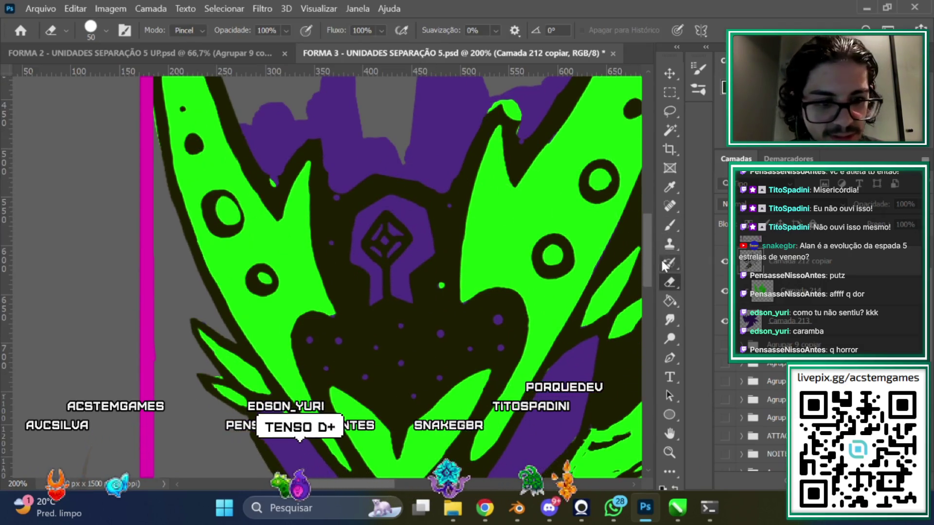
click(667, 286)
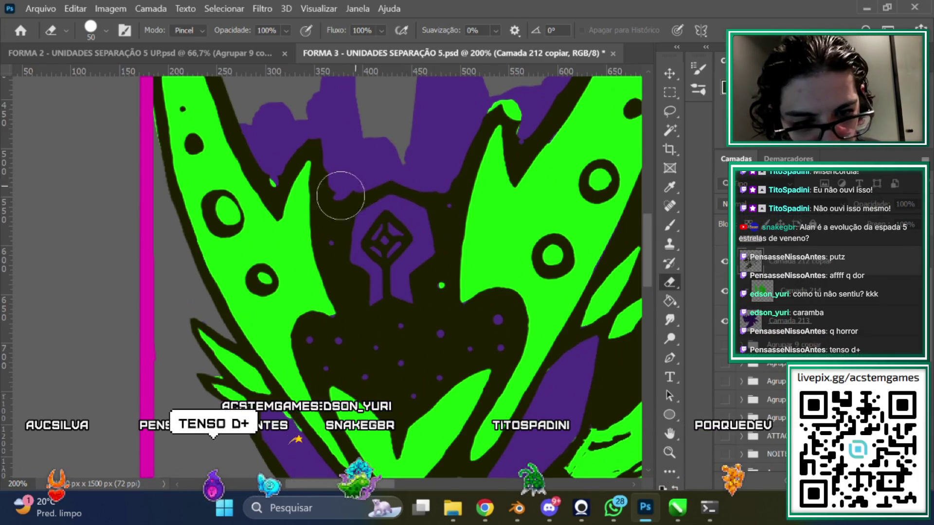
drag(648, 250, 649, 243)
click(669, 225)
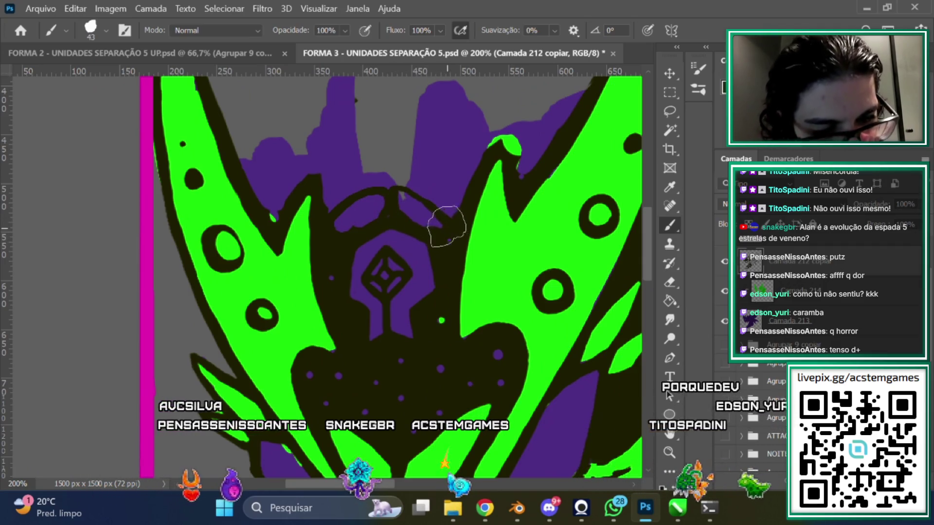
Tidy the dark outlines above the face emblem, erasing a stray bit of outline inside the face
click(669, 282)
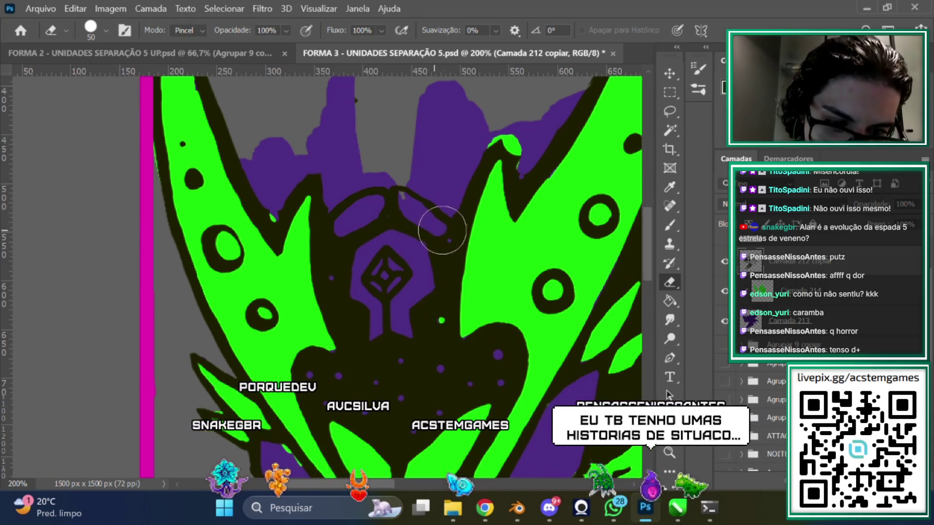
key(b)
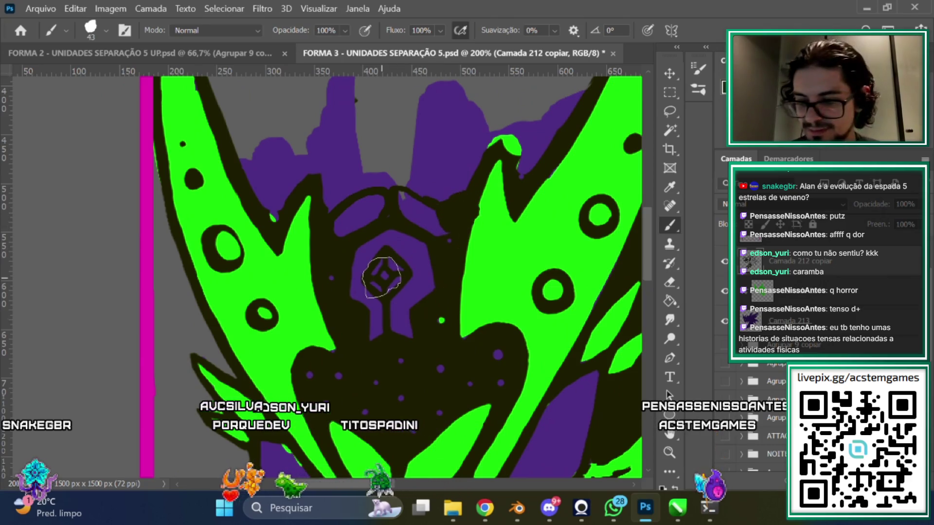
scroll(459, 212, up, 1)
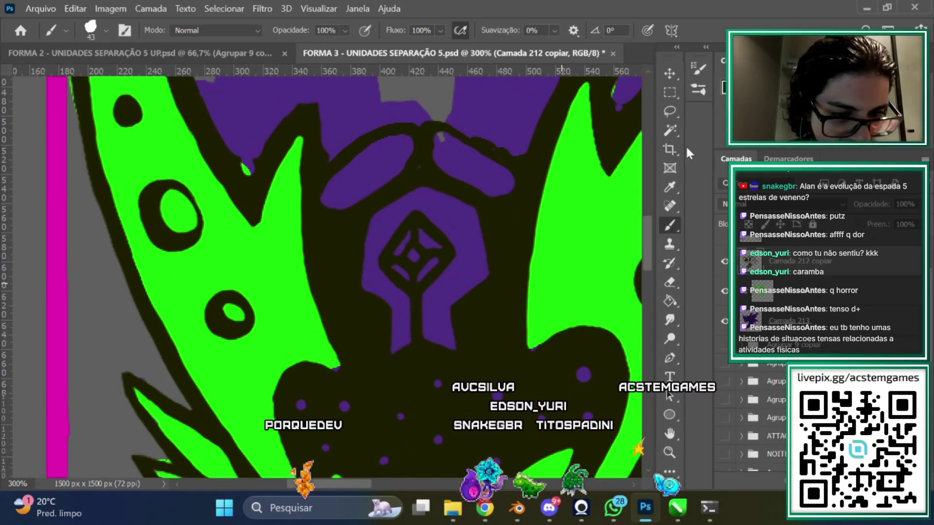
click(668, 281)
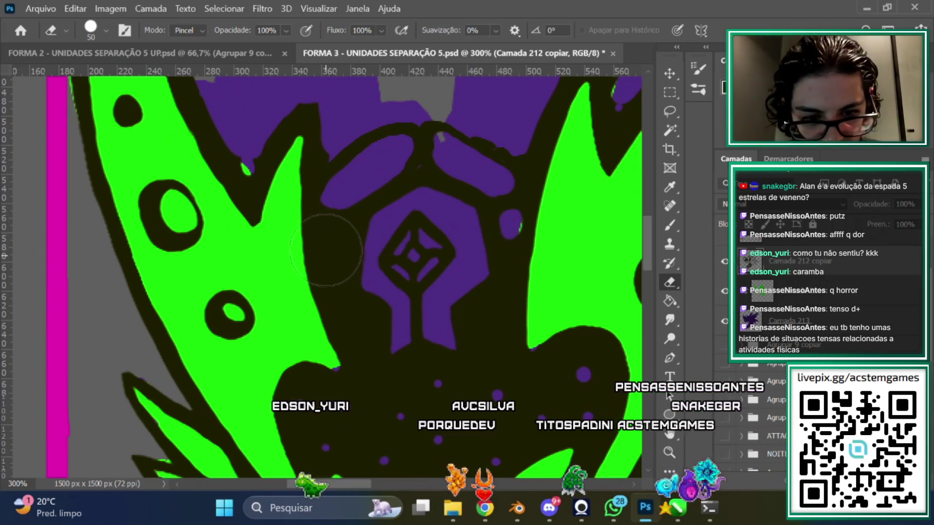
click(338, 237)
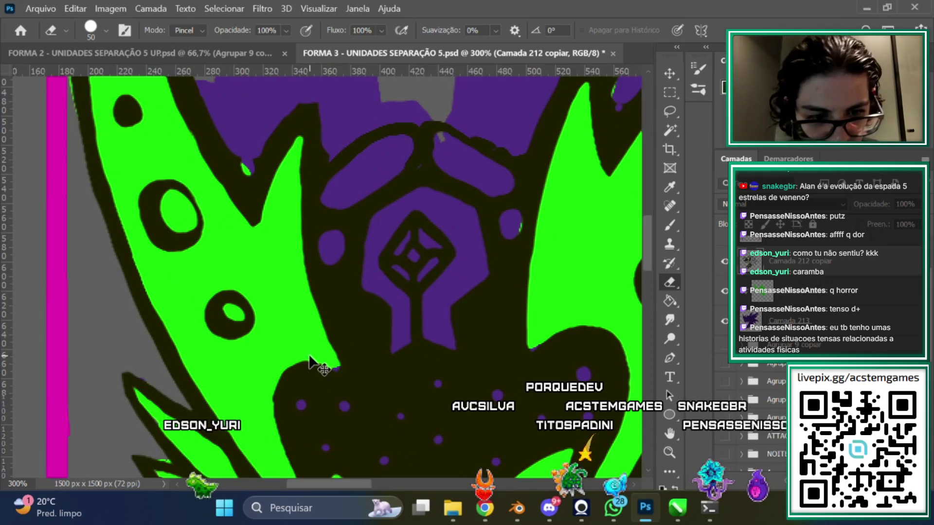
scroll(311, 362, down, 1)
scroll(311, 362, down, 1)
scroll(311, 363, up, 2)
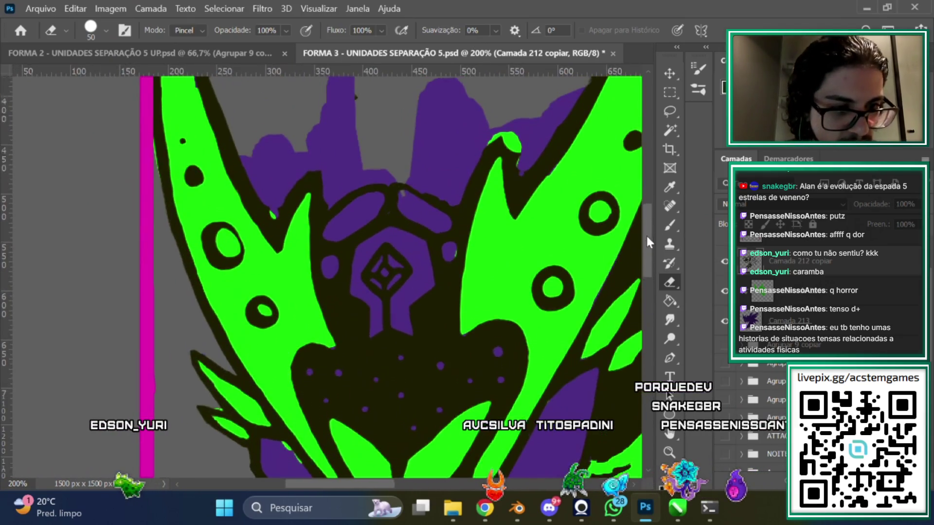
click(669, 228)
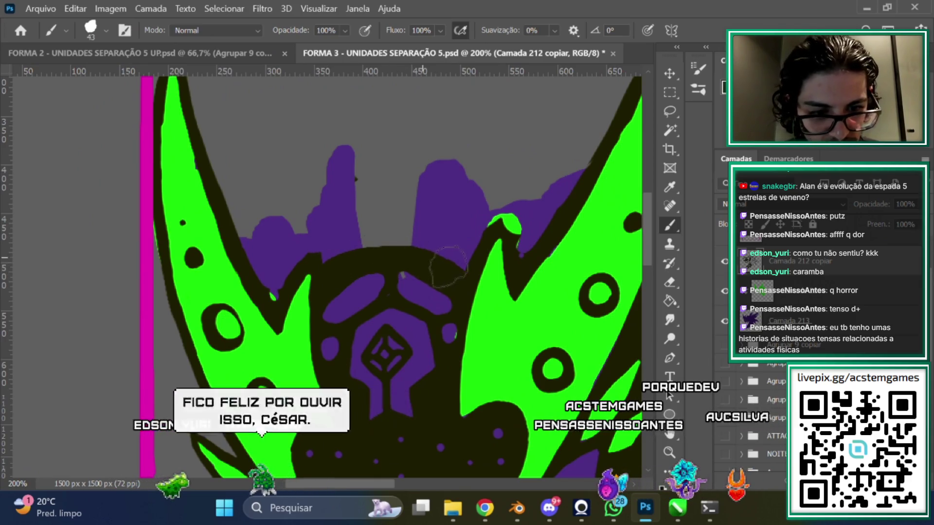
Hide the green and purple colour fills so only the dark line art shows
scroll(411, 260, down, 2)
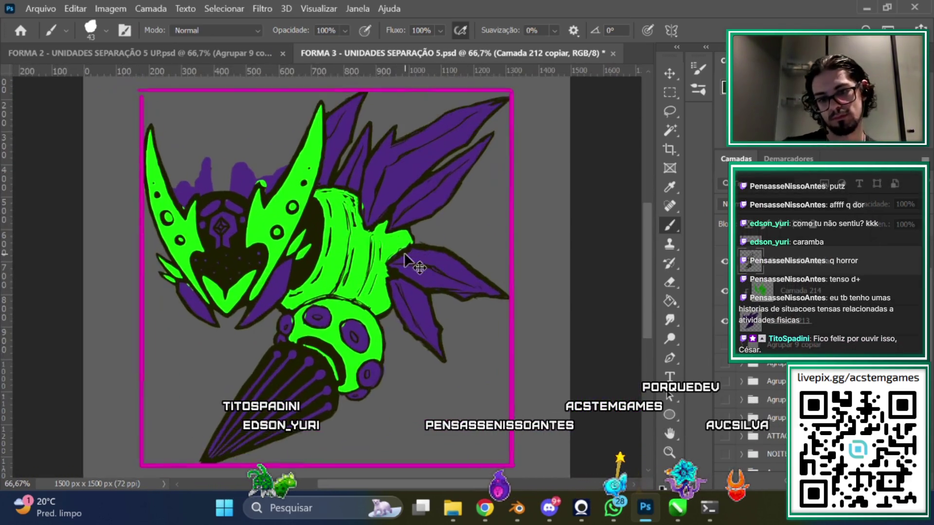
scroll(405, 253, up, 2)
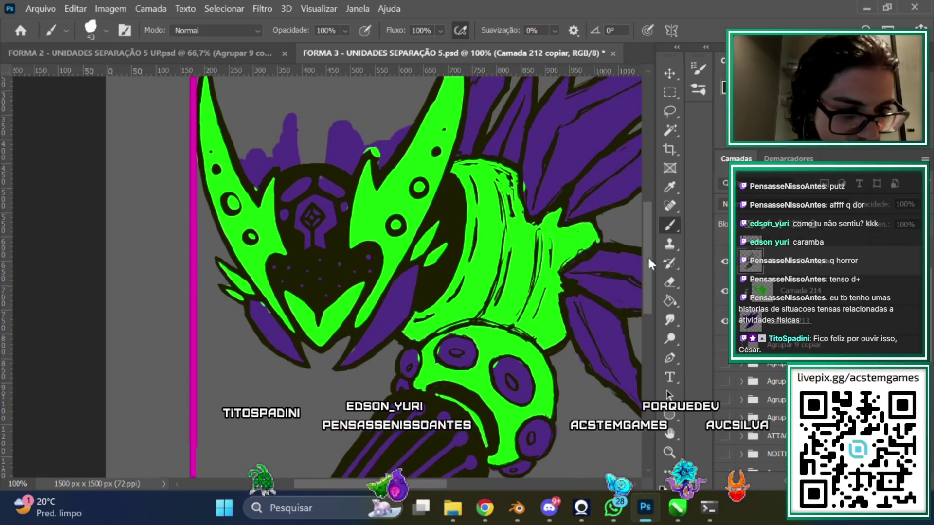
scroll(651, 264, down, 1)
scroll(651, 264, up, 2)
scroll(650, 264, down, 2)
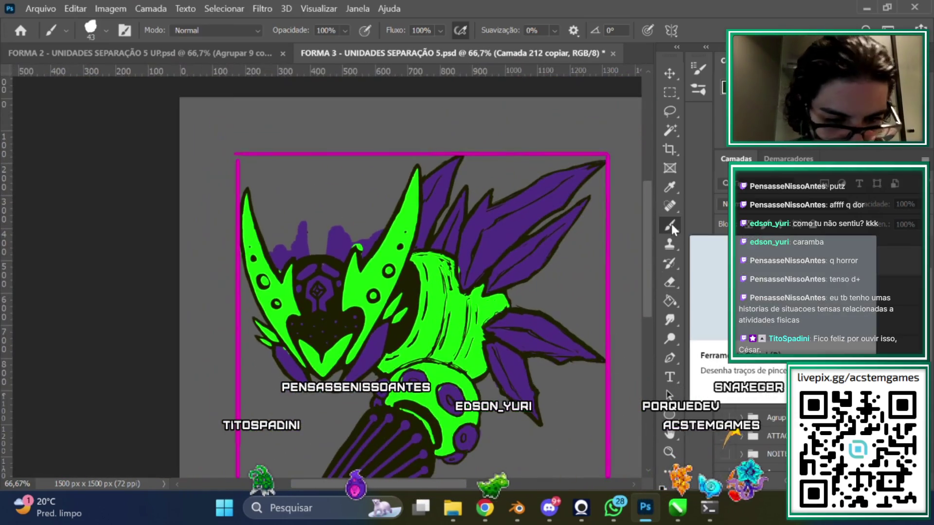
scroll(410, 262, down, 2)
click(724, 290)
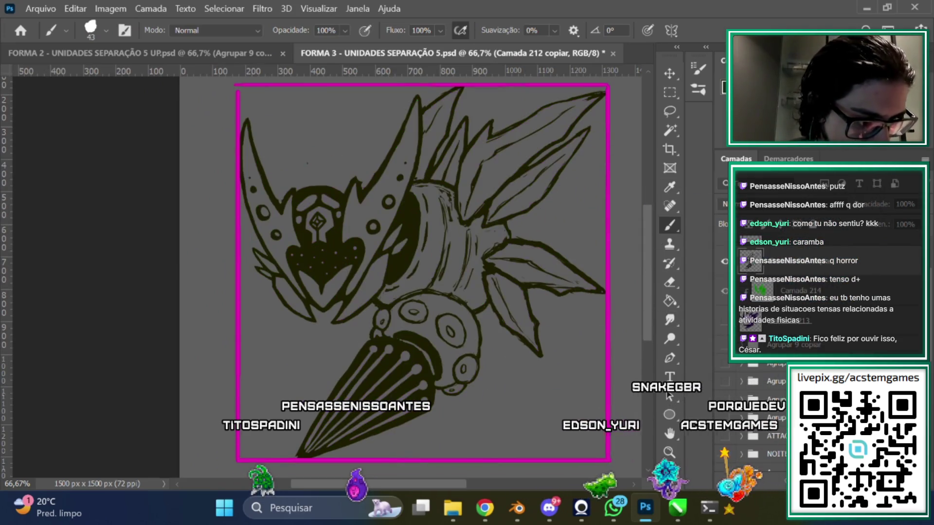
Erase stray strokes and ink a line extending the hook beside the creature's face
scroll(583, 326, up, 2)
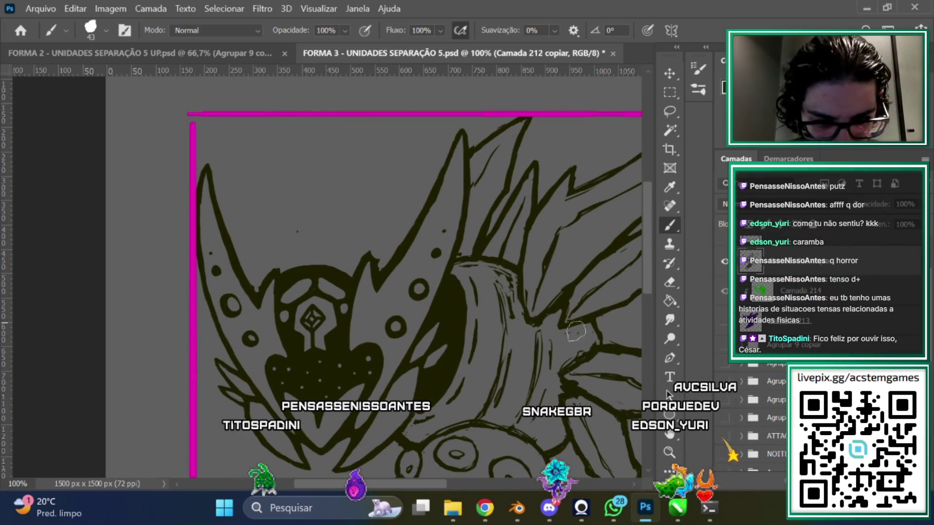
scroll(660, 283, down, 1)
click(669, 282)
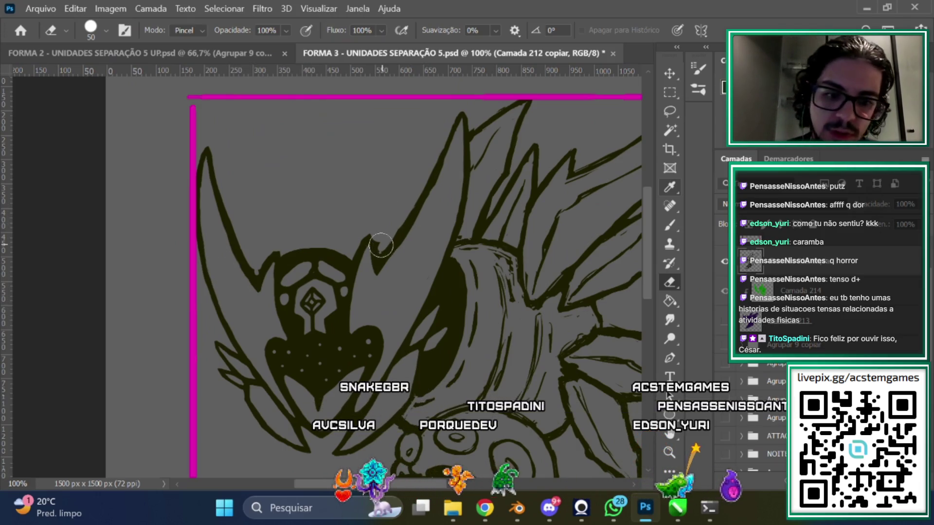
click(671, 226)
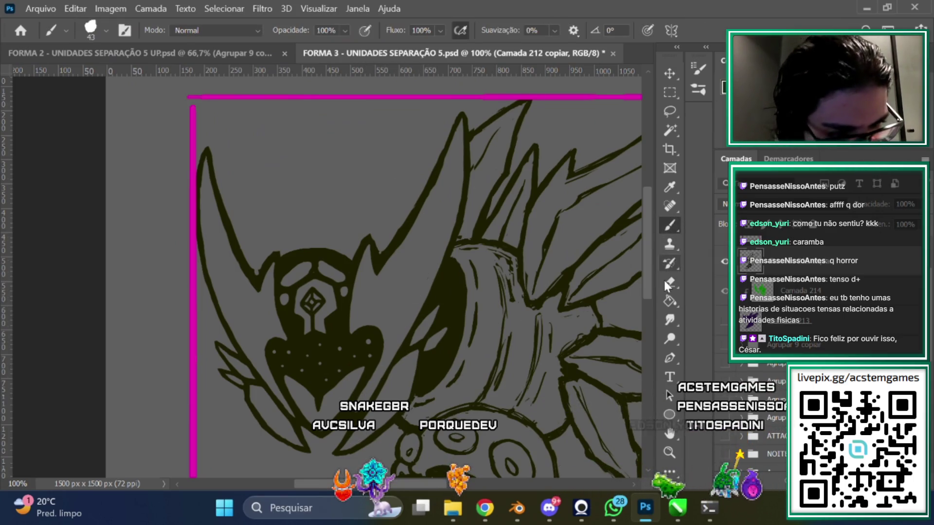
click(668, 282)
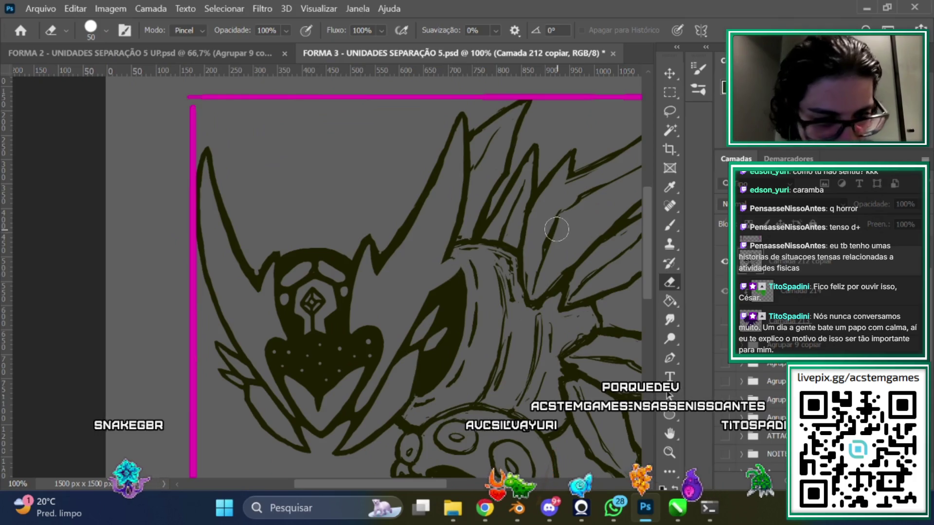
key(b)
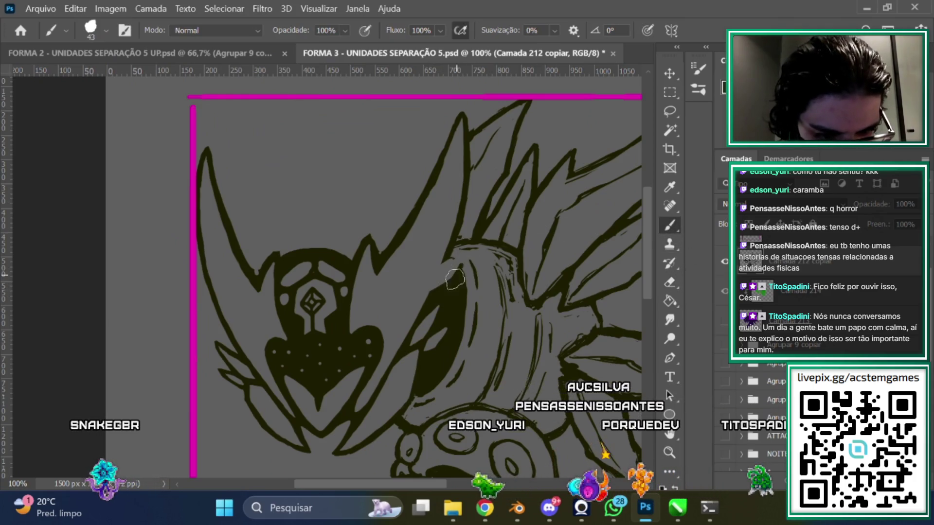
drag(447, 263, 459, 242)
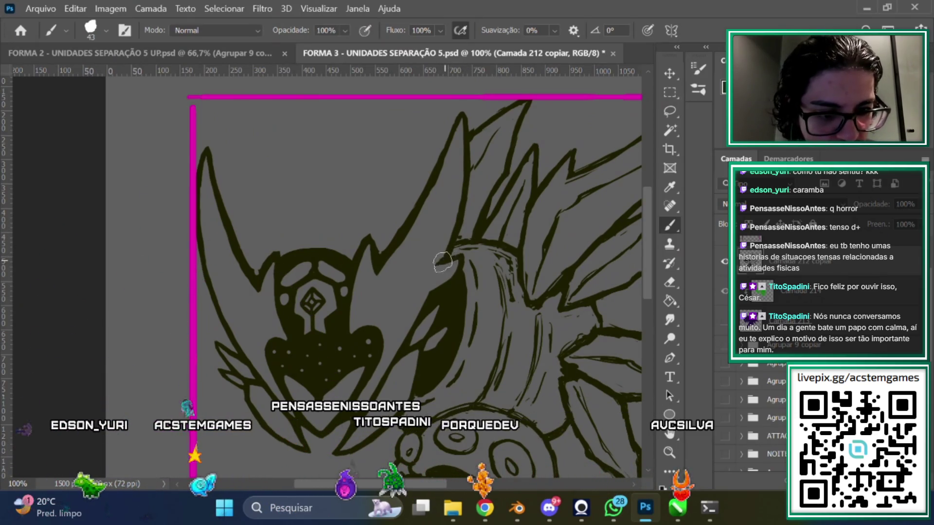
scroll(621, 269, up, 2)
Erase the remaining stray lines where the crest meets the face and reframe on the face
click(658, 285)
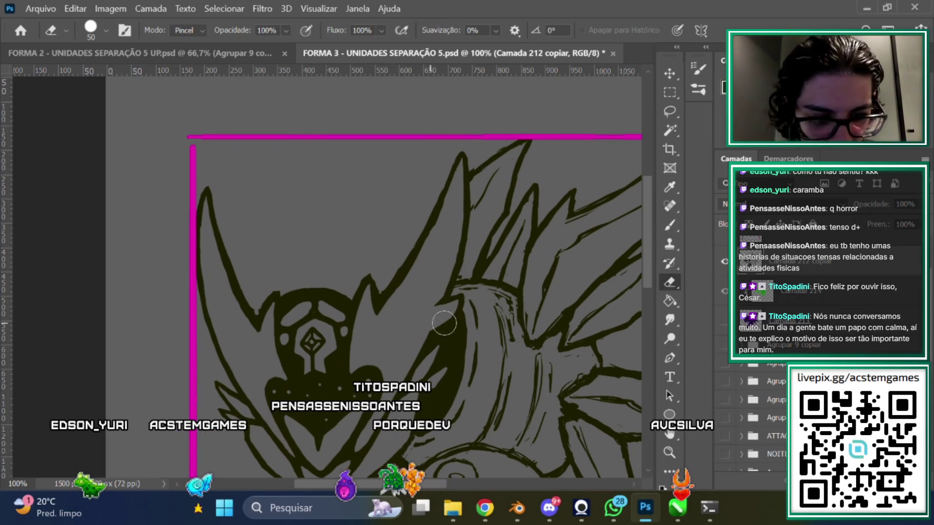
click(669, 225)
scroll(429, 282, down, 1)
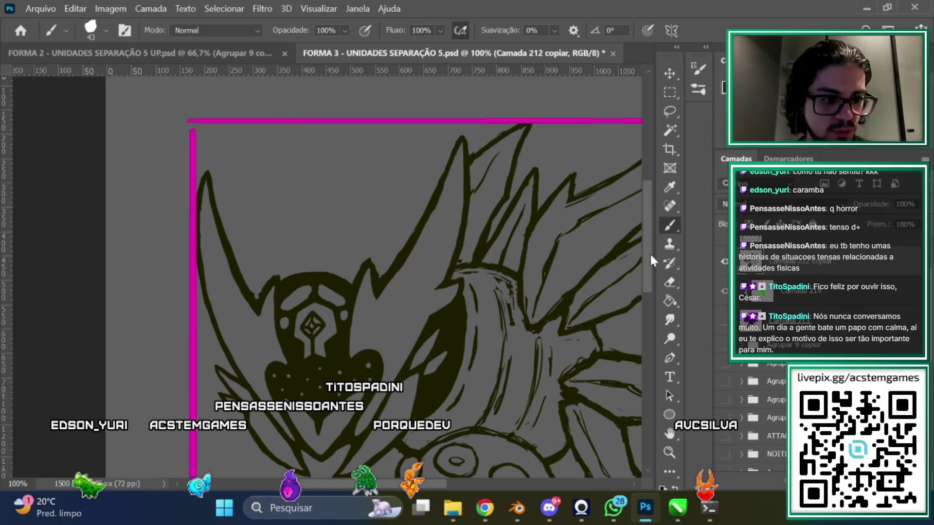
scroll(654, 260, down, 2)
click(670, 282)
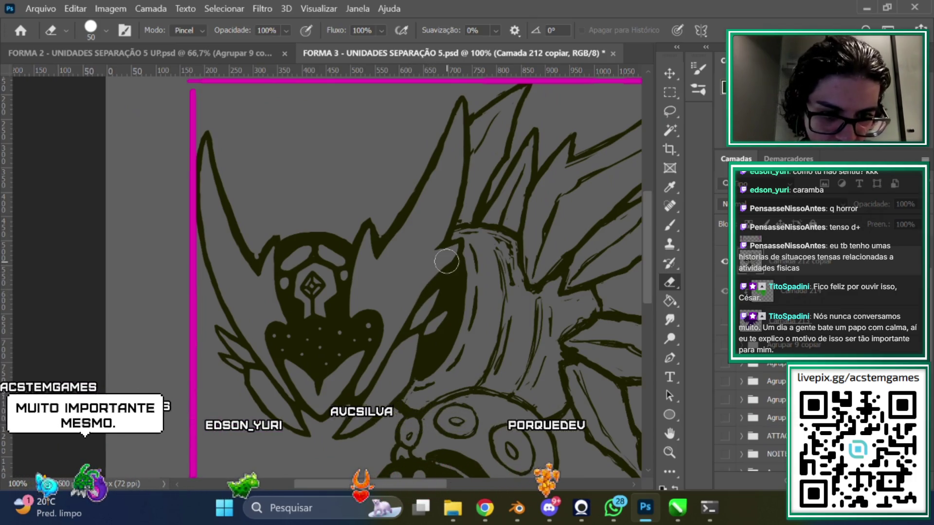
scroll(386, 304, up, 1)
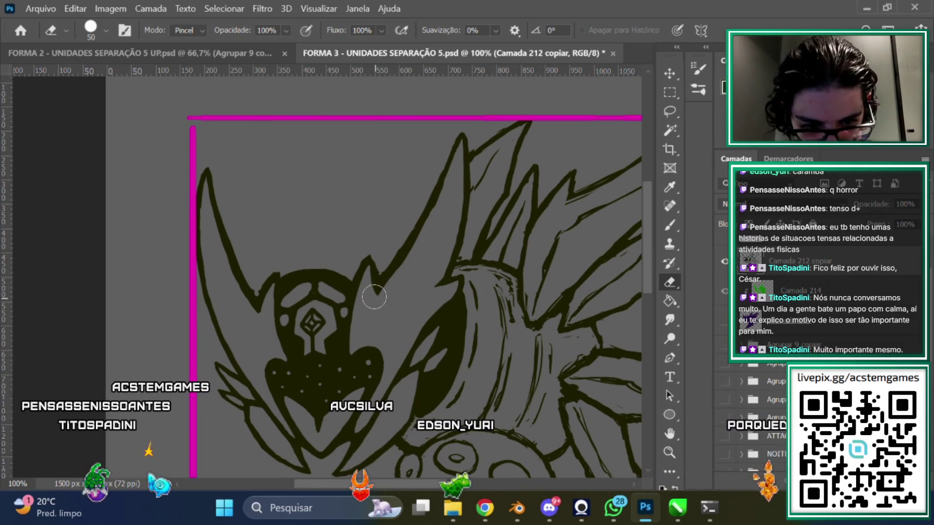
scroll(439, 277, up, 1)
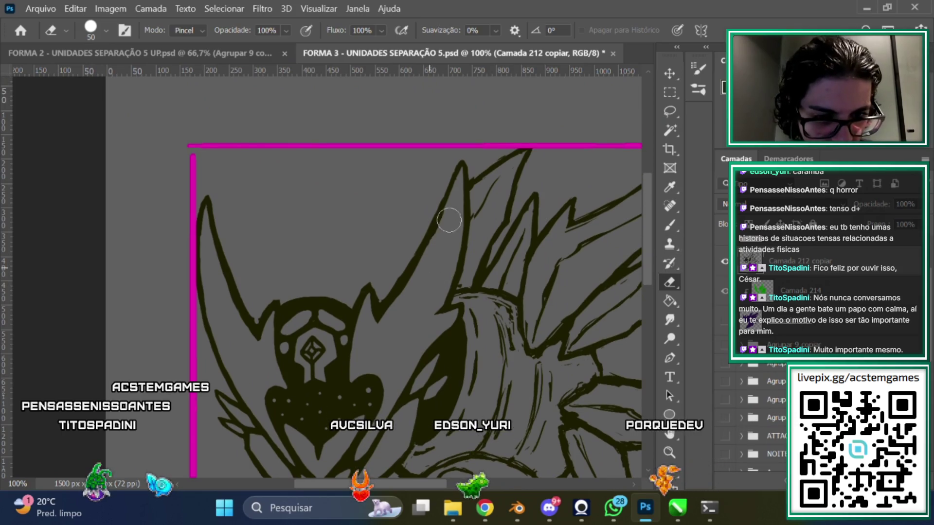
key(b)
drag(649, 258, 643, 275)
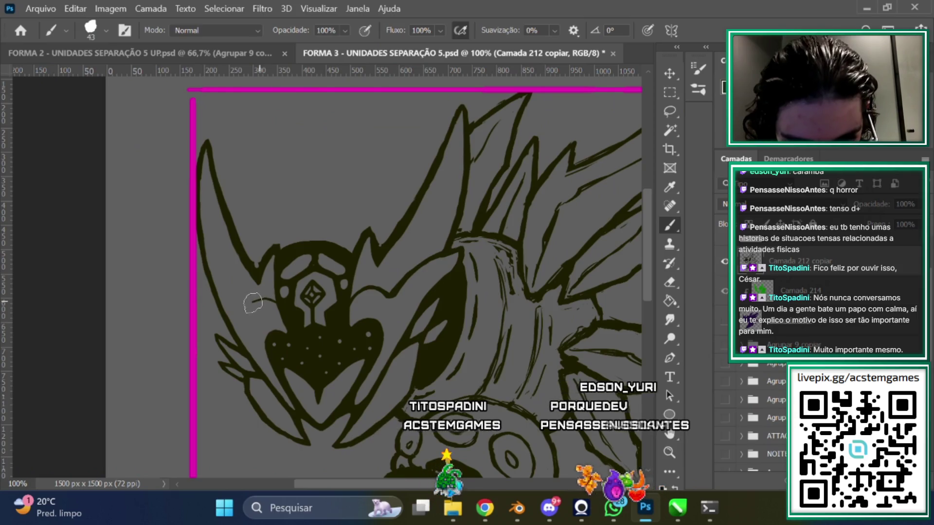
Extend the cheek line left toward the frame, then draw a stroke up the left side of the head
drag(224, 286, 198, 280)
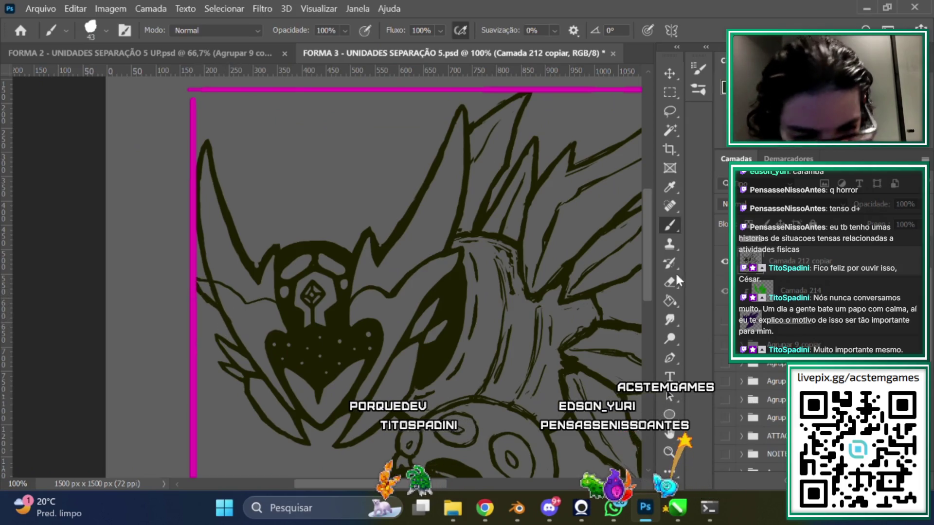
click(665, 285)
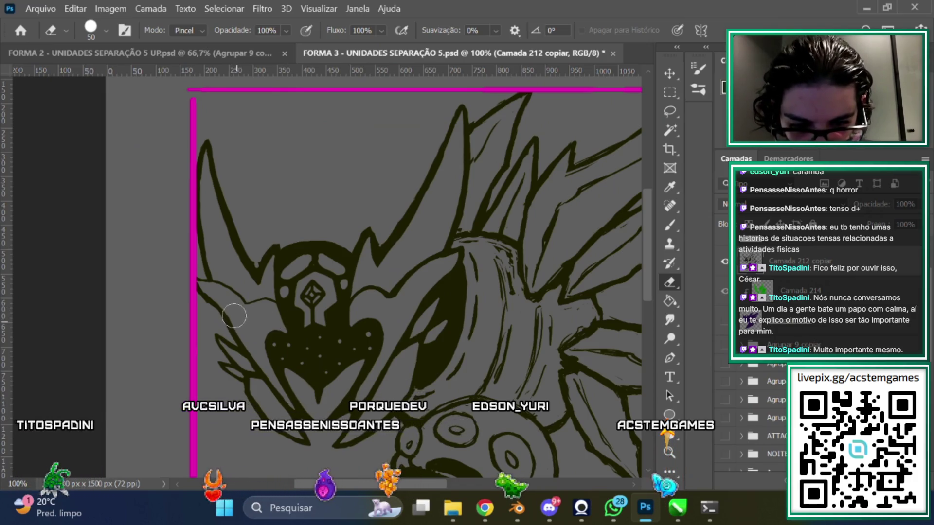
click(669, 225)
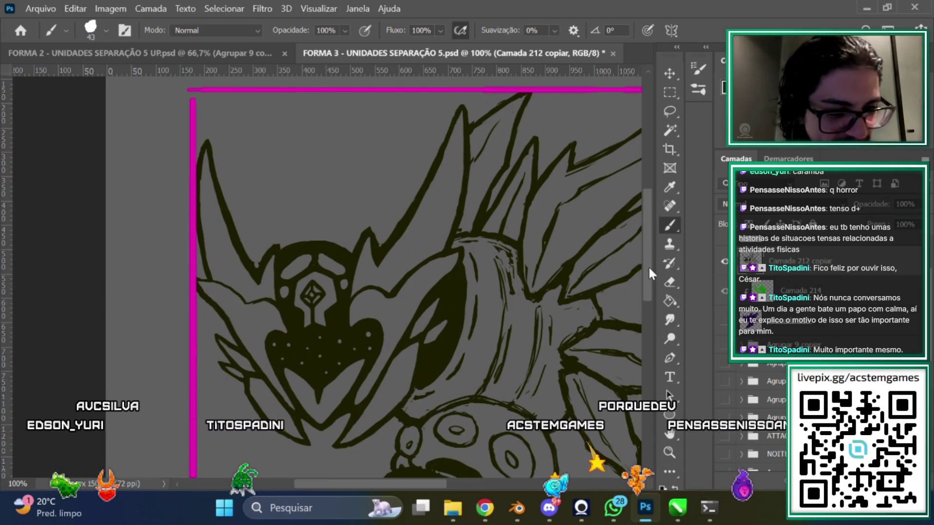
scroll(653, 271, up, 1)
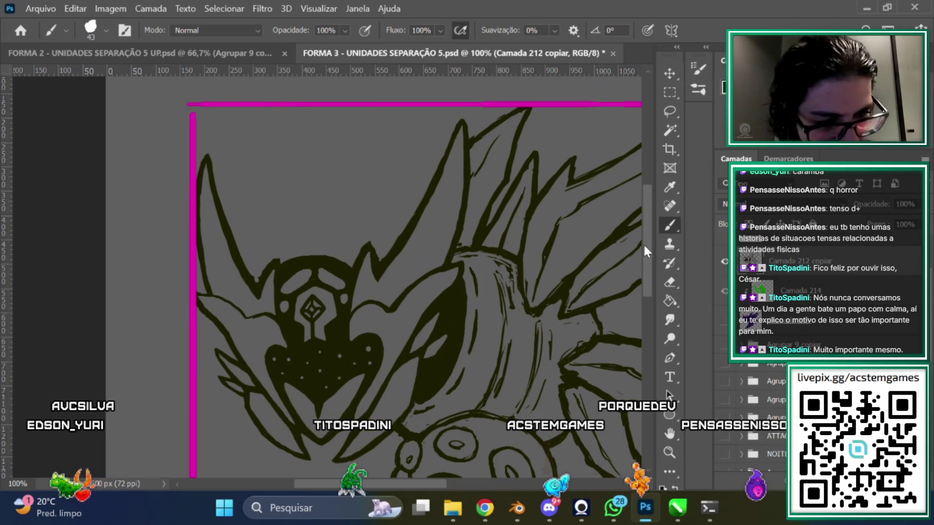
scroll(645, 251, up, 2)
mouse_move(265, 251)
mouse_down()
mouse_move(243, 216)
mouse_move(258, 172)
mouse_up()
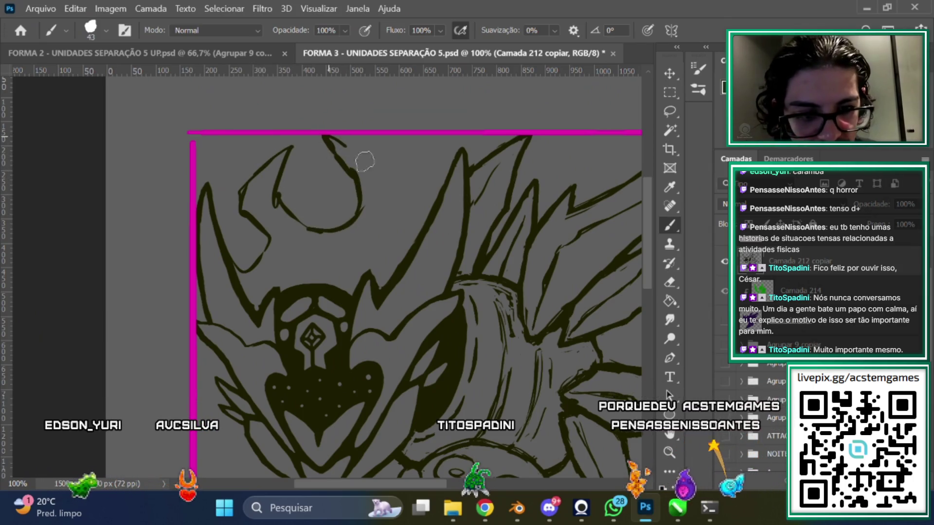
Sketch the curve of the new horn atop the head and fill the left horn solid dark
drag(351, 151, 393, 186)
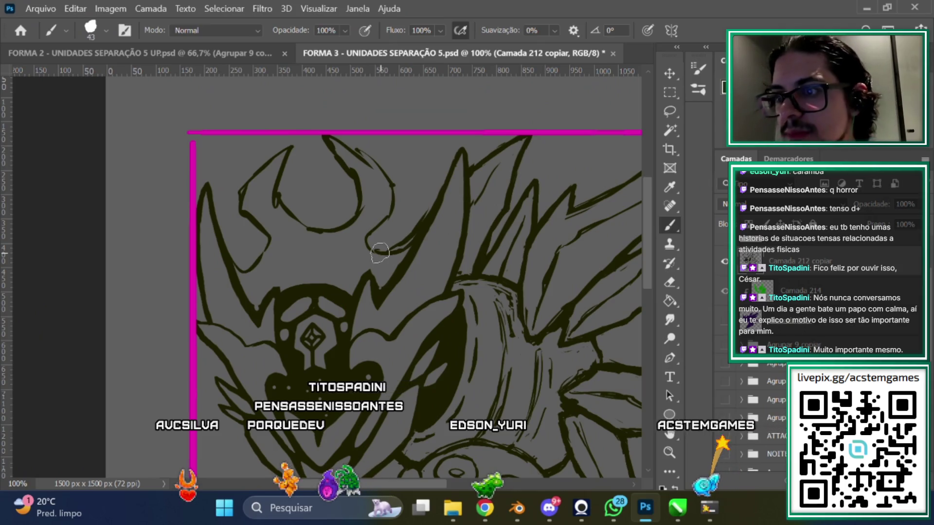
scroll(649, 240, down, 1)
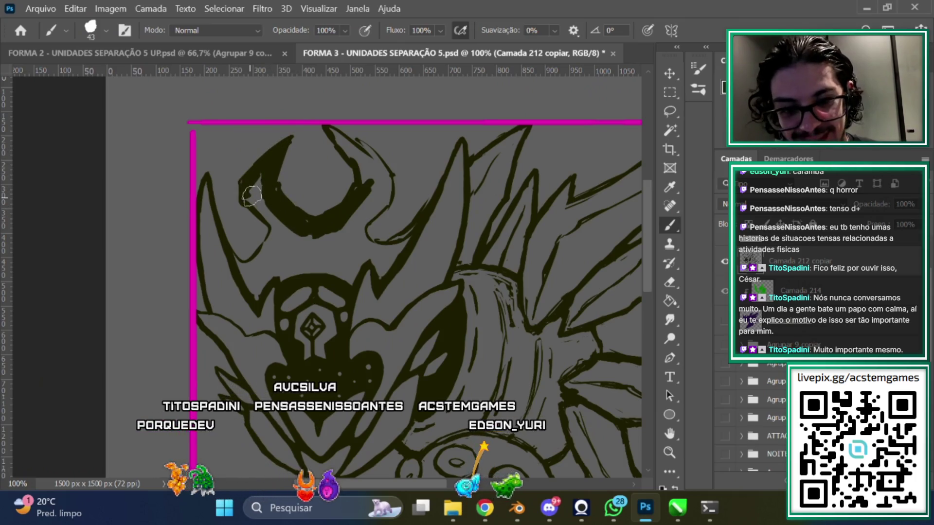
drag(249, 197, 263, 193)
drag(278, 226, 241, 265)
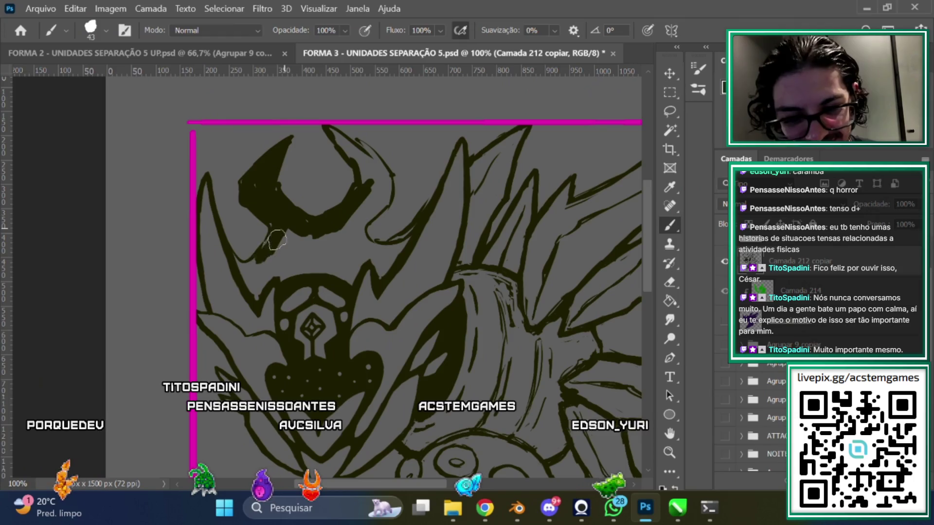
mouse_move(294, 240)
mouse_down()
mouse_move(259, 284)
mouse_move(299, 267)
mouse_move(337, 274)
mouse_up()
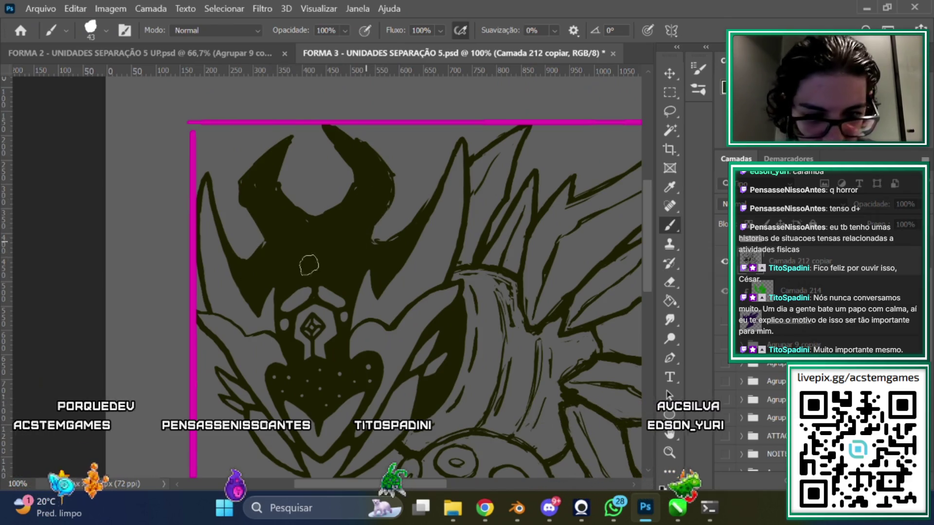
Zoom out to review the whole drawing, then return to the CorelDRAW creature renders
key(ctrl+minus)
key(ctrl+minus)
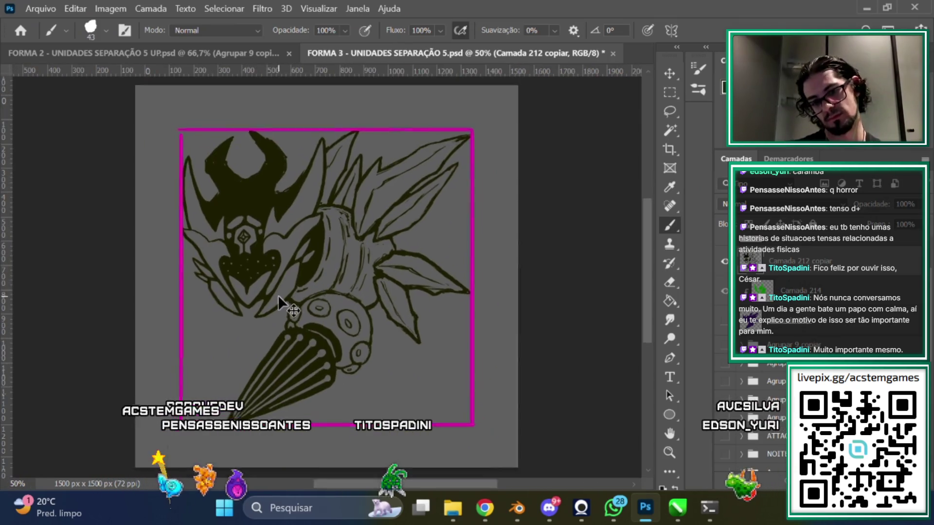
key(ctrl+plus)
key(ctrl+plus)
key(ctrl+minus)
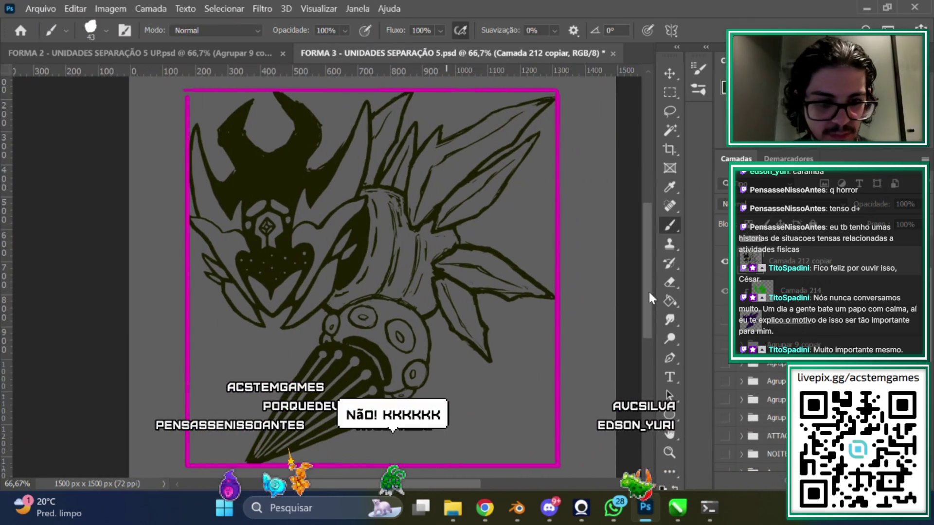
key(ctrl+minus)
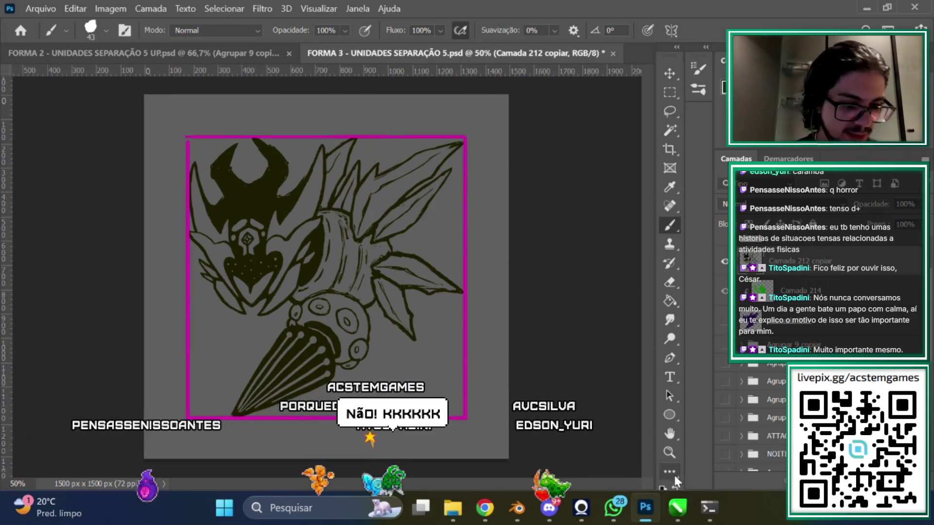
click(676, 508)
Zoom and pan around the ALIADOS SIZE sheet to view the purple, red and green final-form stickers
scroll(719, 273, down, 5)
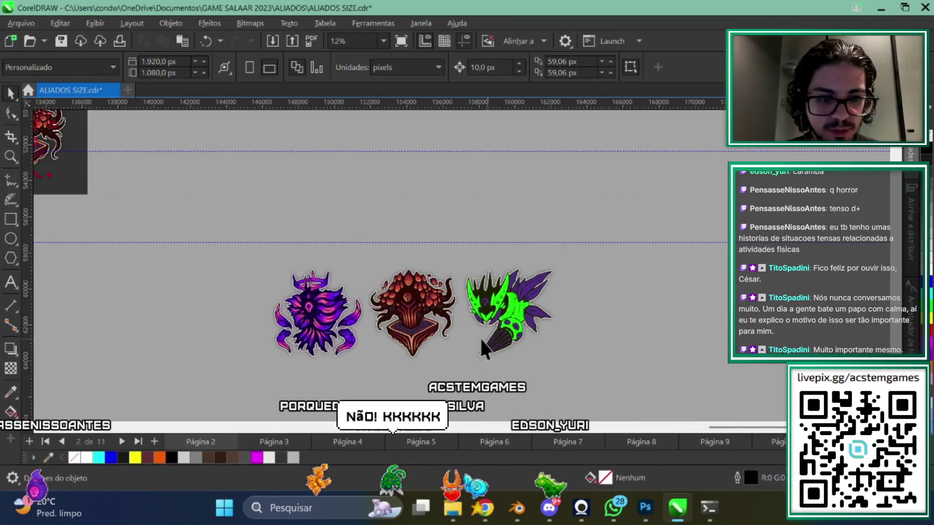
scroll(718, 272, up, 4)
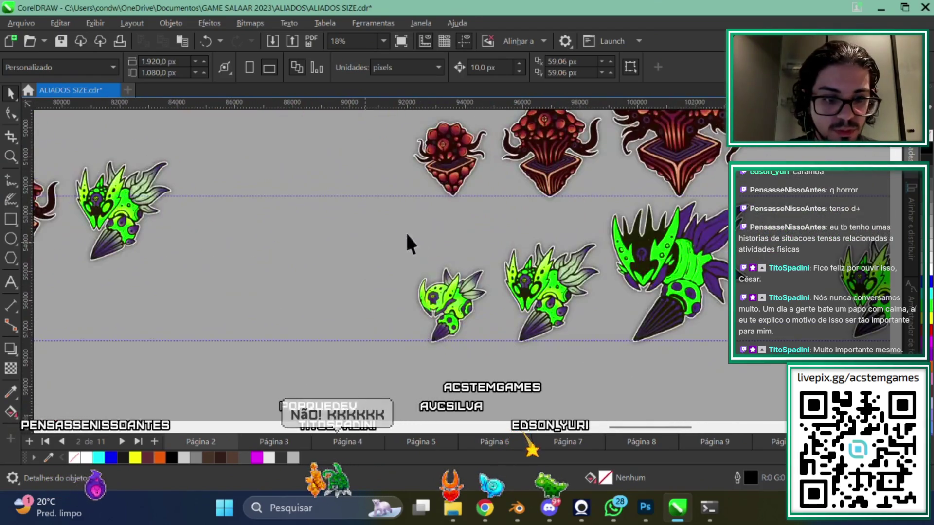
scroll(389, 264, up, 1)
scroll(394, 241, up, 1)
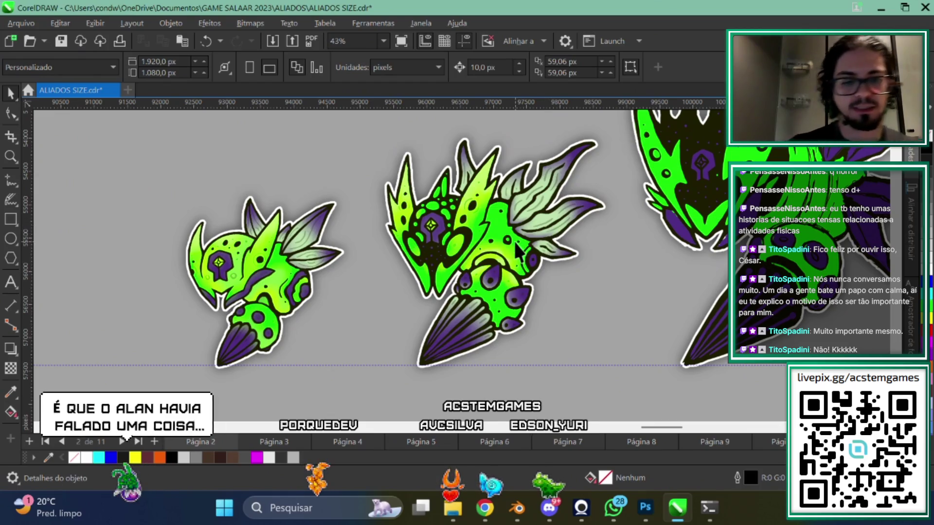
scroll(518, 251, down, 2)
scroll(446, 242, up, 1)
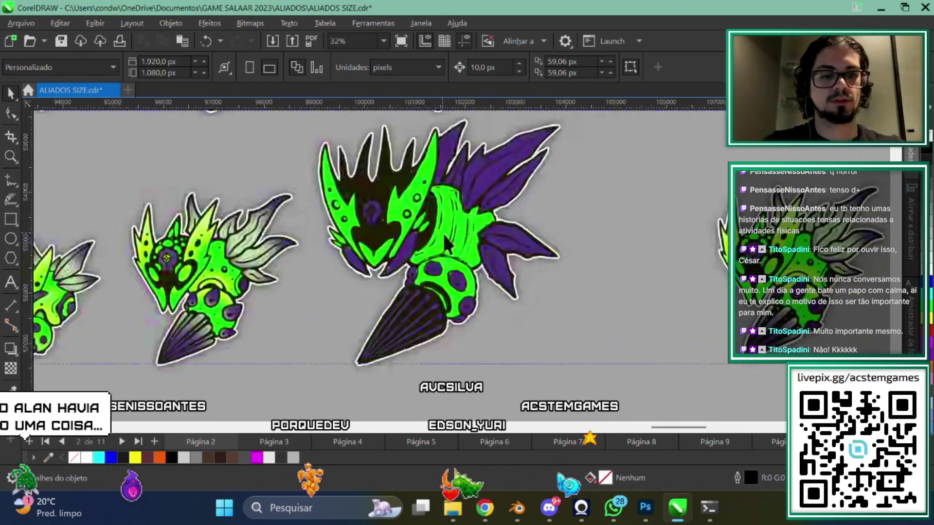
scroll(445, 243, up, 1)
scroll(543, 307, down, 1)
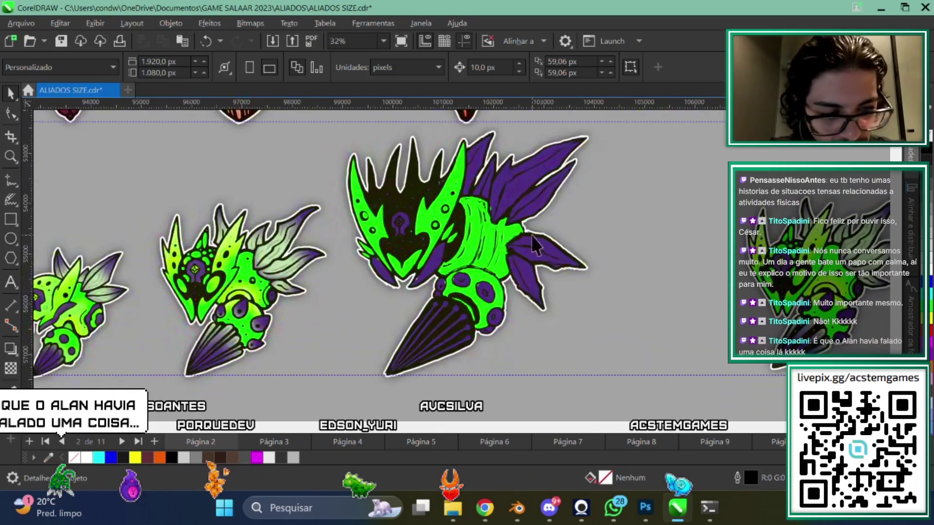
scroll(531, 236, down, 1)
scroll(595, 288, down, 3)
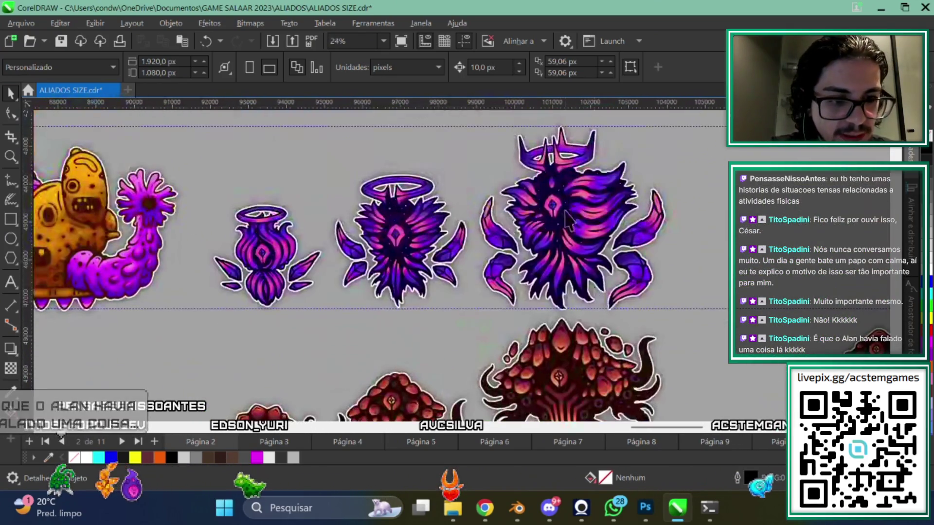
scroll(596, 253, up, 1)
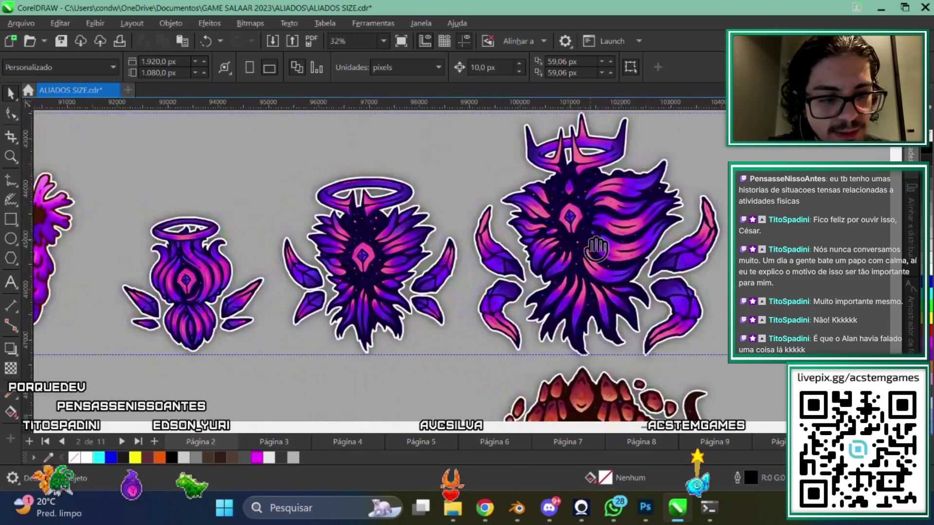
drag(596, 249, 615, 259)
scroll(340, 219, right, 1)
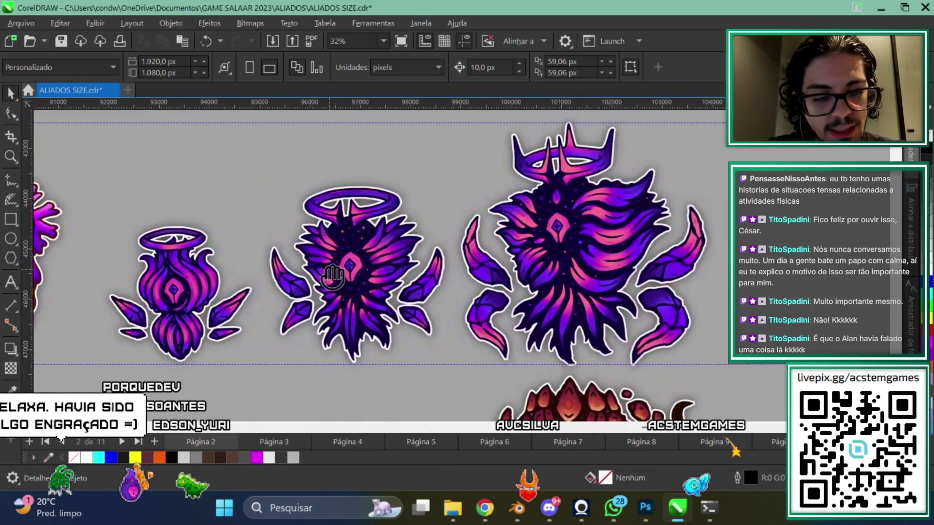
scroll(355, 248, down, 5)
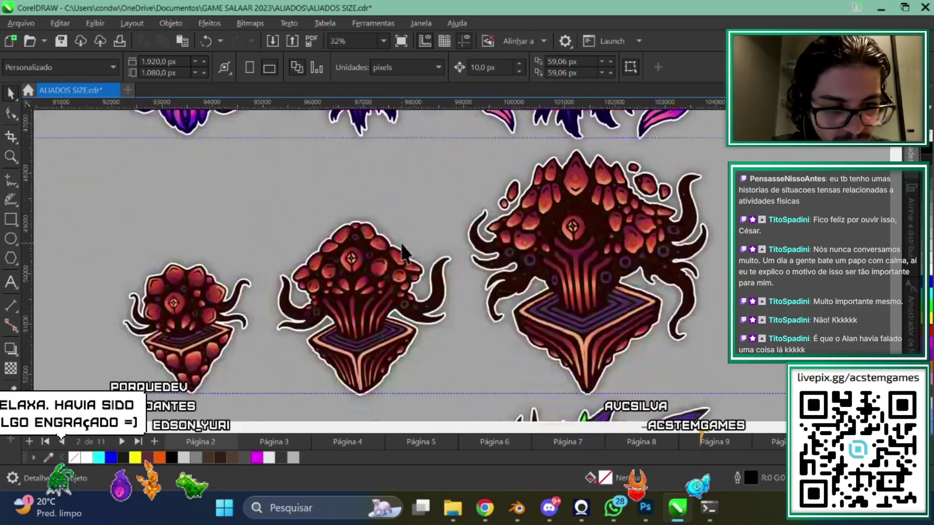
scroll(475, 339, down, 1)
scroll(452, 331, down, 5)
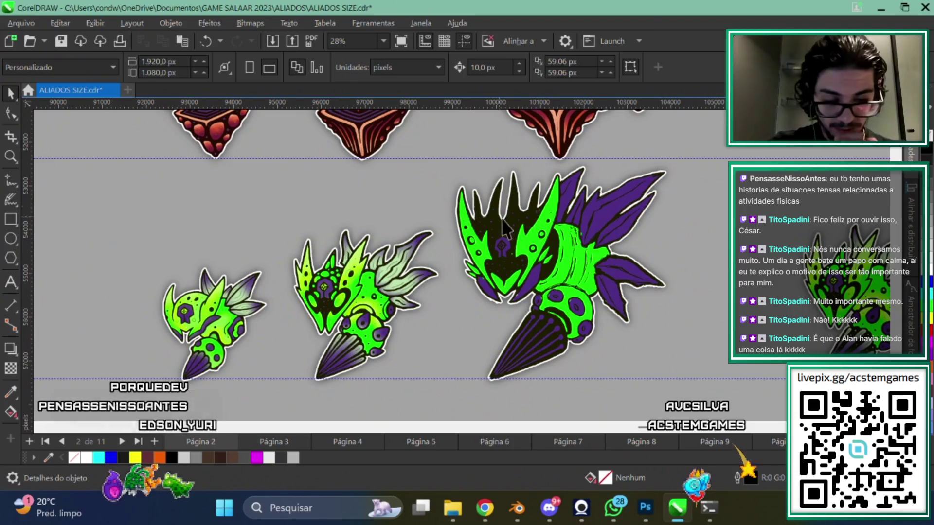
scroll(467, 233, up, 2)
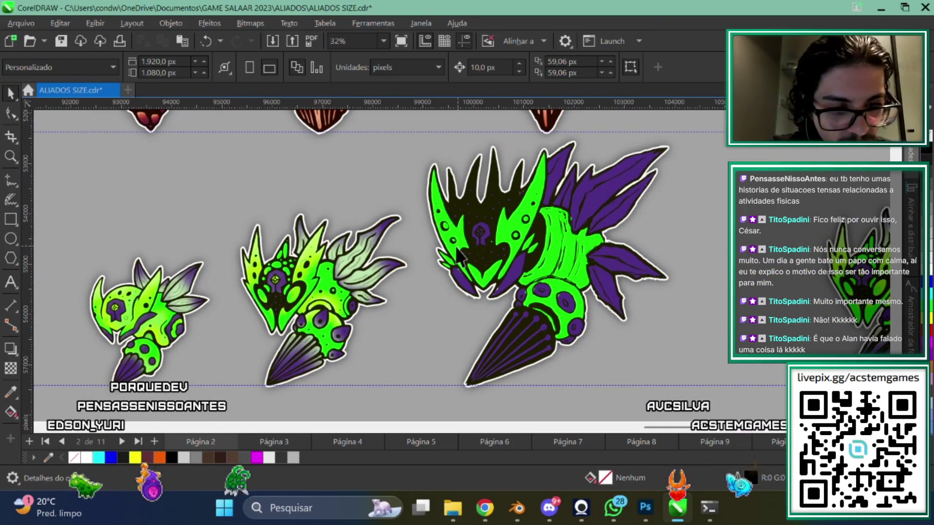
scroll(457, 253, up, 1)
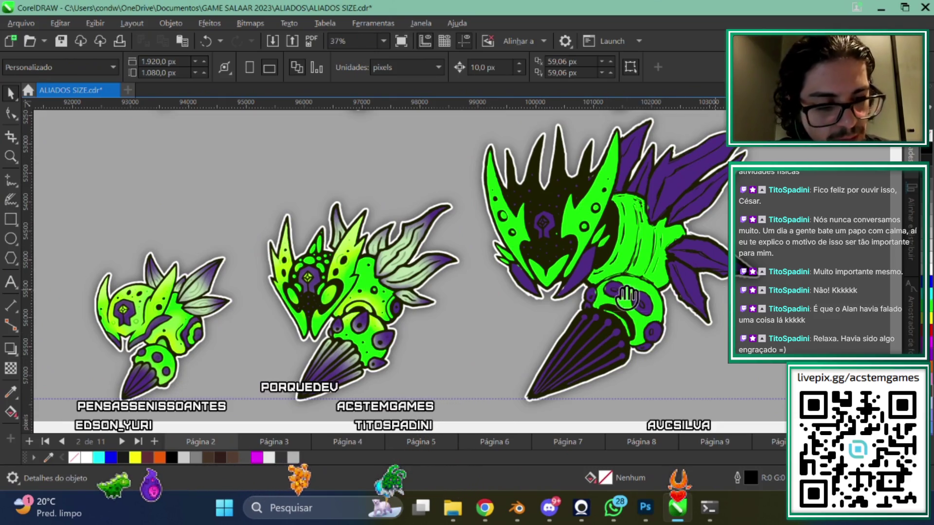
Scroll over the rows of smaller forms, then return to the FORMA 3 lineart in Photoshop
scroll(627, 297, down, 1)
scroll(396, 309, down, 3)
scroll(625, 271, down, 3)
scroll(699, 273, down, 2)
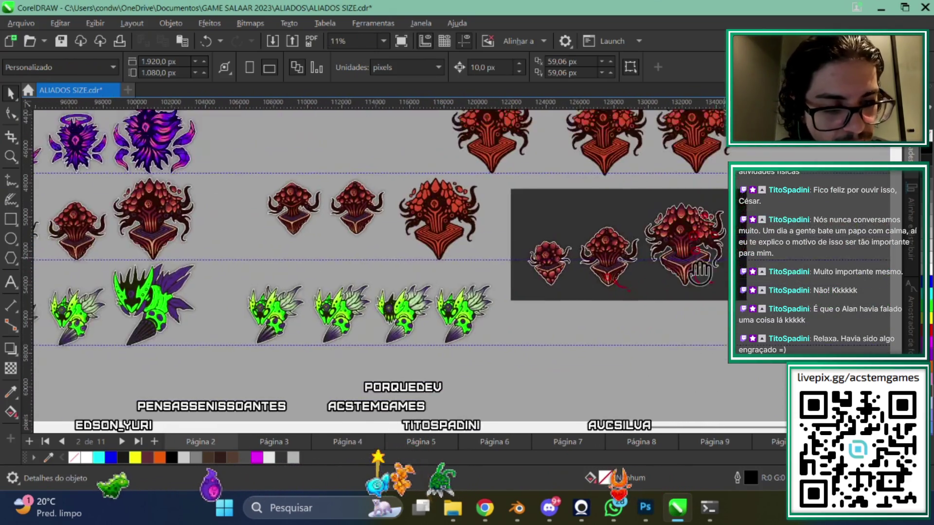
scroll(604, 348, down, 2)
scroll(483, 340, down, 2)
scroll(452, 304, down, 2)
scroll(464, 306, down, 2)
scroll(564, 341, up, 3)
scroll(584, 292, up, 5)
scroll(520, 314, up, 2)
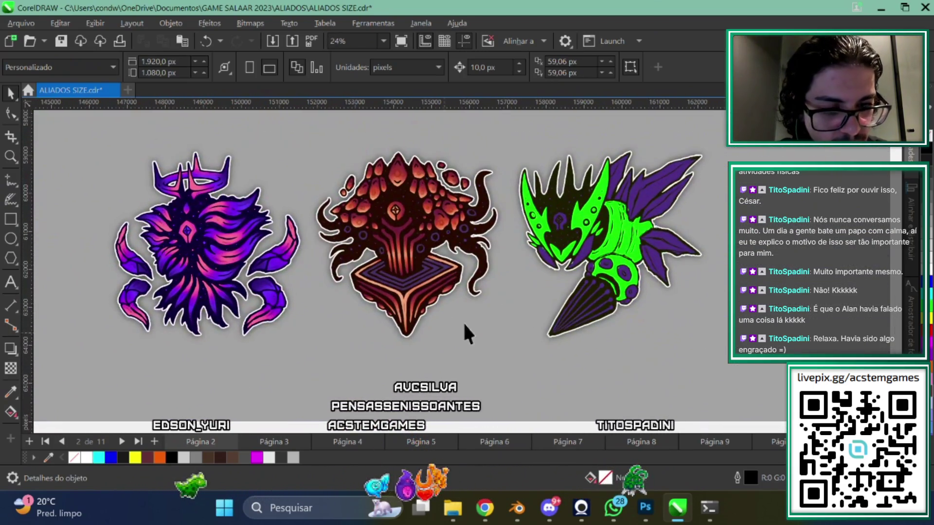
scroll(487, 302, up, 1)
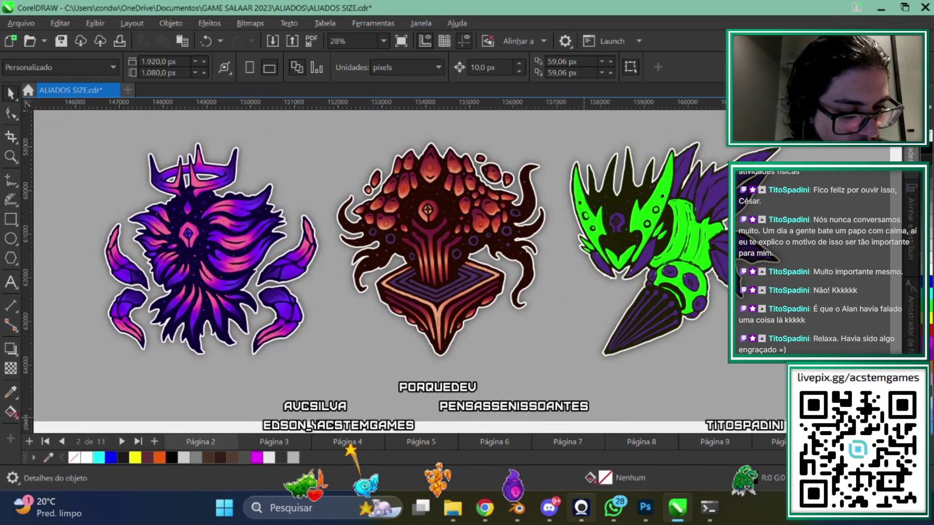
click(650, 519)
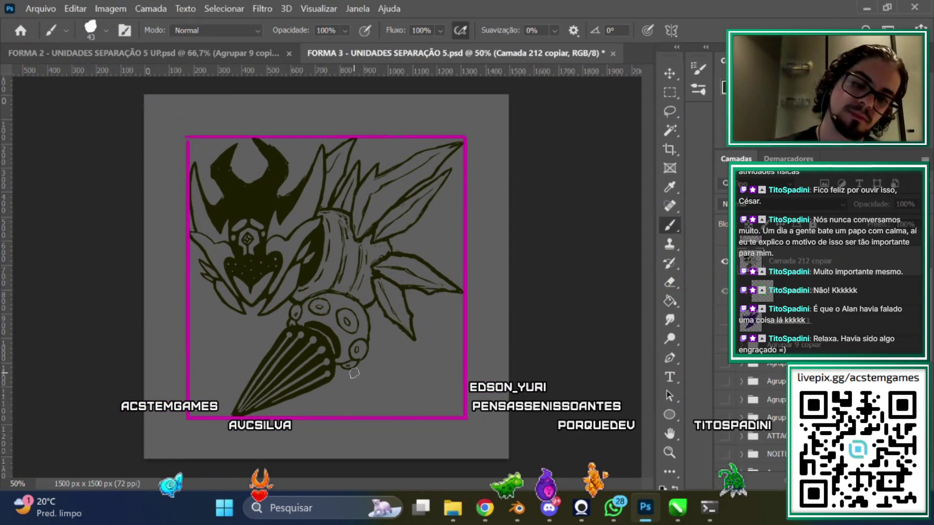
Zoom the FORMA 3 drawing to 100% and pan up to the creature's face and crest
key(ctrl+plus)
key(ctrl+plus)
mouse_move(422, 483)
mouse_down()
mouse_move(386, 480)
mouse_move(389, 455)
mouse_up()
scroll(649, 276, up, 3)
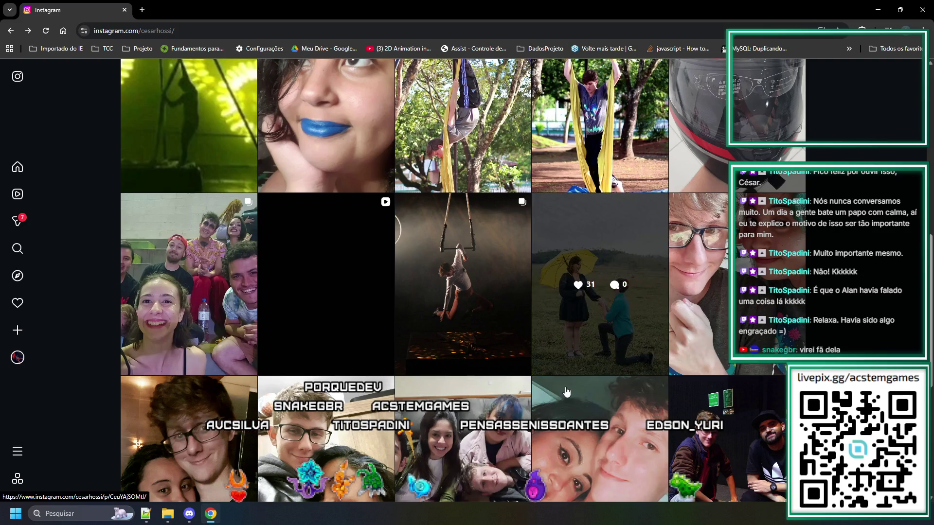
Minimize the Instagram browser window to get back to the FORMA 3 lineart
click(887, 14)
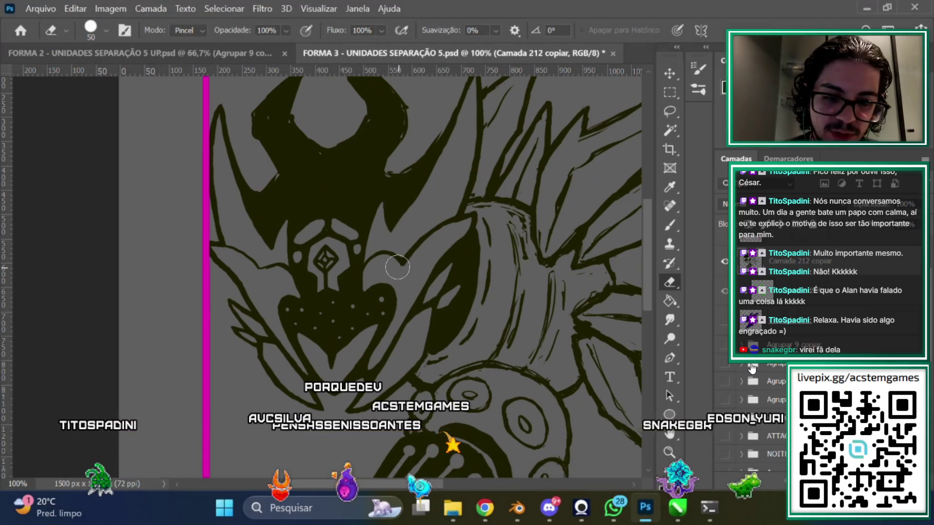
Erase the outer edge of the crescent horn tips, leaving shorter pointed dark spikes
click(670, 226)
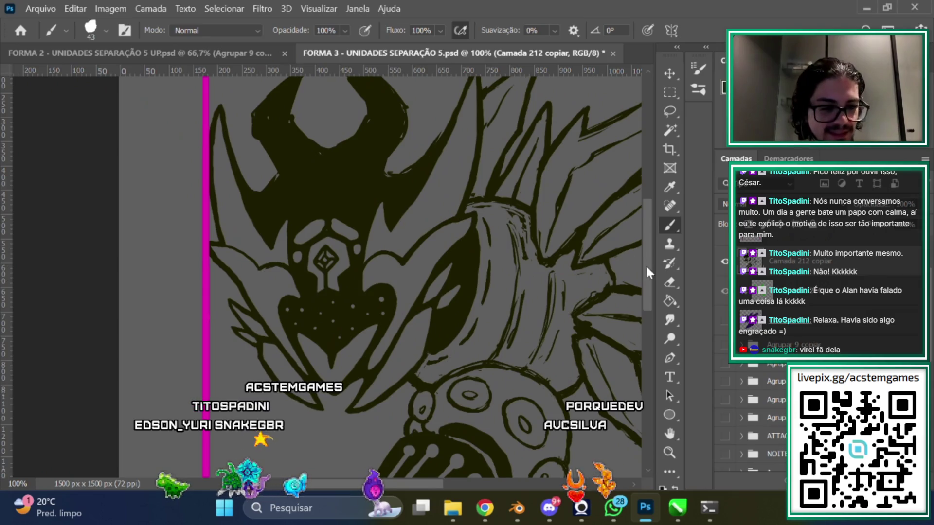
drag(646, 264, 646, 263)
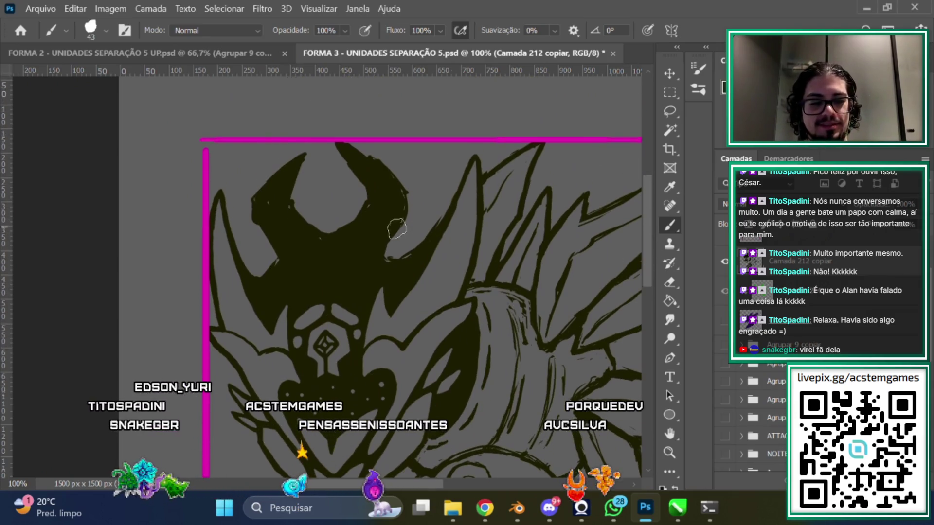
key(e)
drag(416, 233, 398, 190)
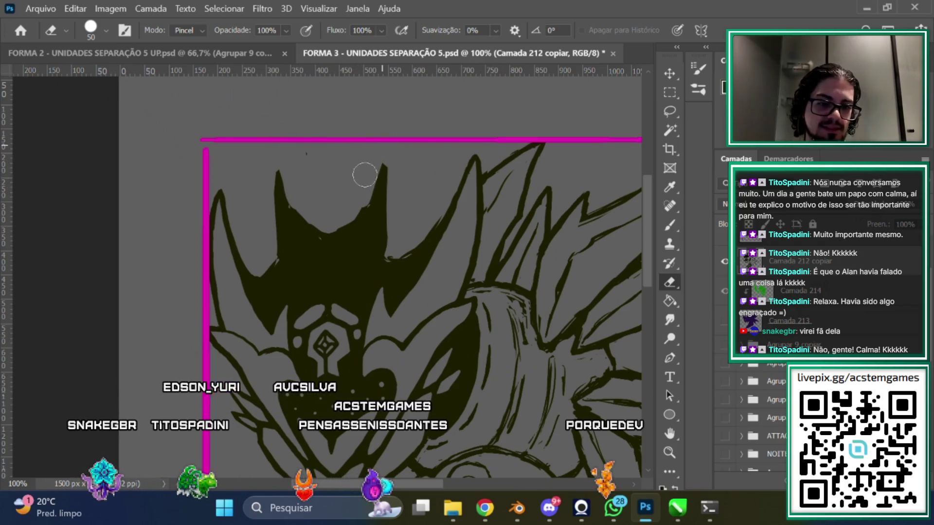
scroll(314, 136, down, 1)
scroll(314, 136, up, 1)
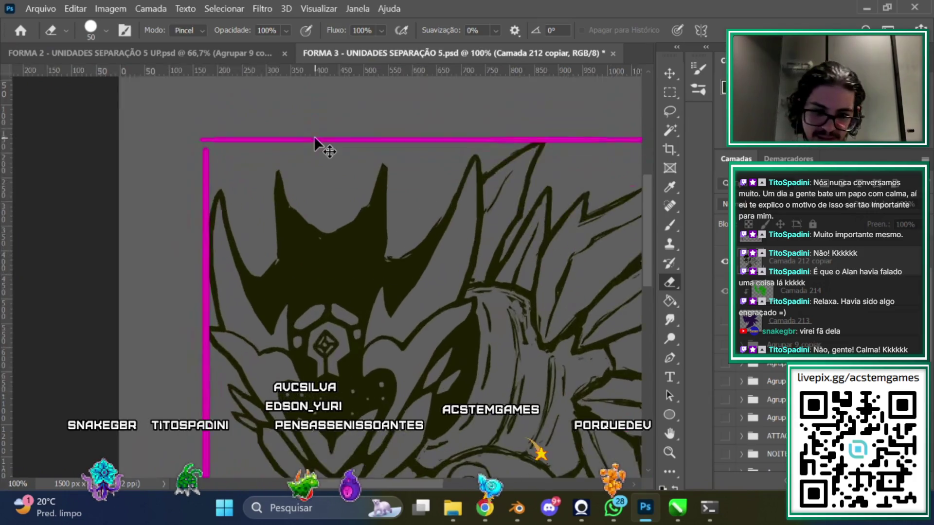
scroll(314, 136, up, 1)
click(669, 229)
scroll(452, 340, up, 3)
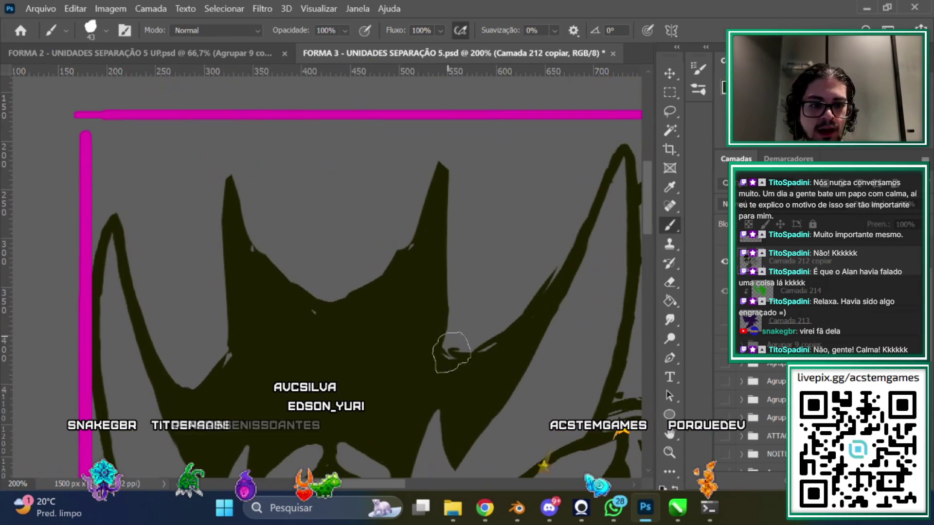
Paint the right crest spike taller into a sharp point and thicken it along its length
drag(450, 216, 457, 126)
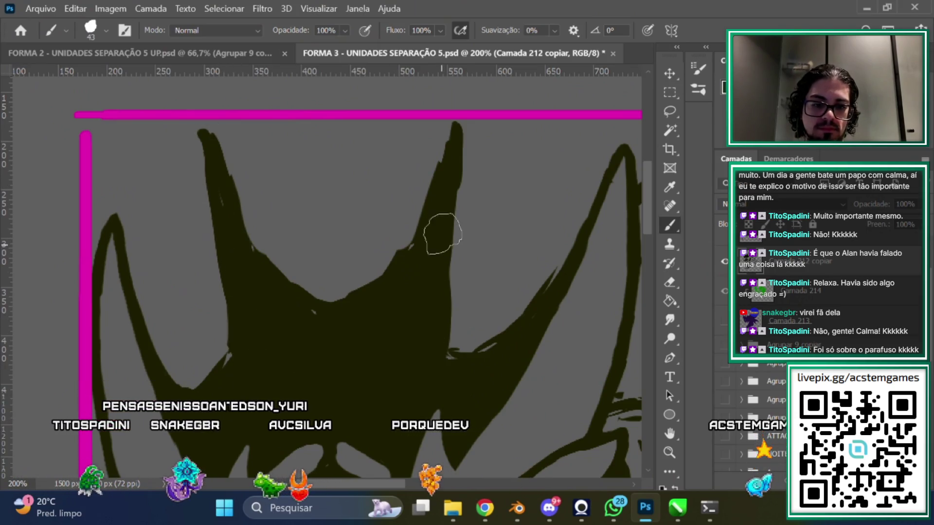
drag(448, 156, 457, 150)
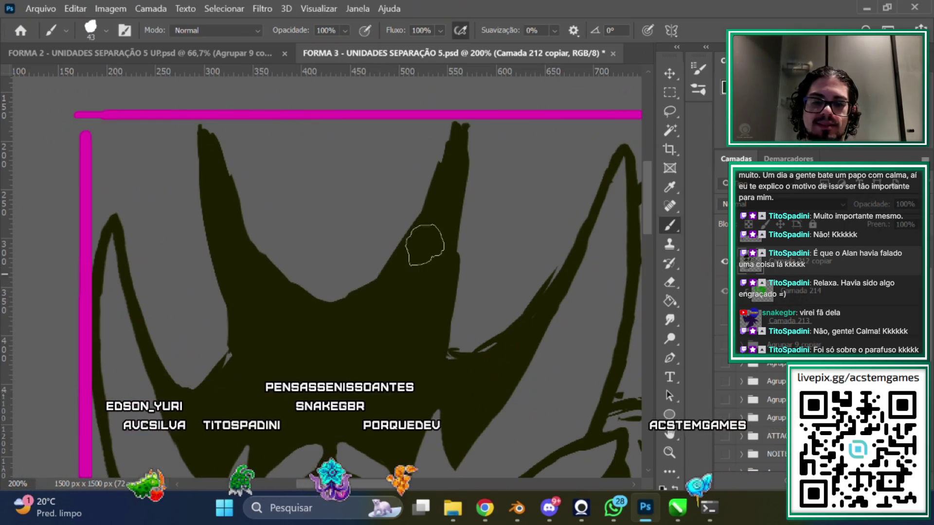
scroll(649, 213, up, 1)
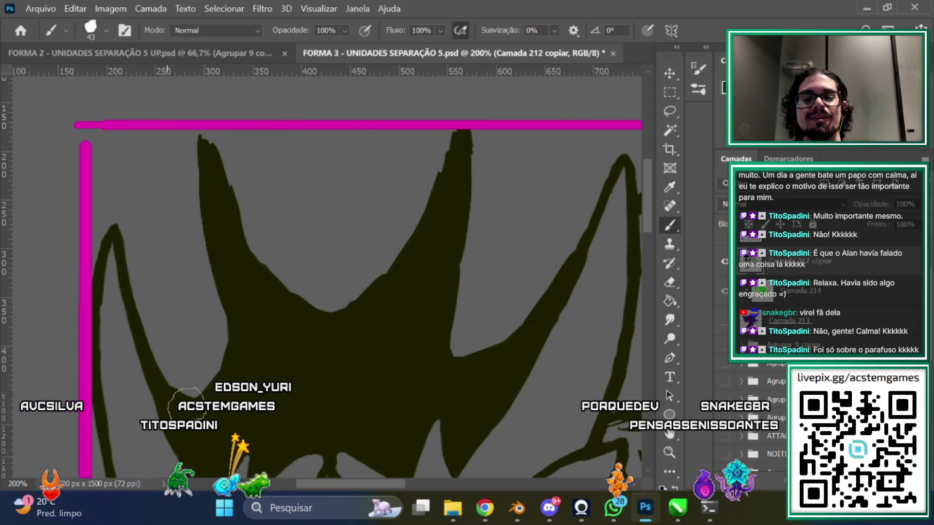
scroll(340, 223, down, 2)
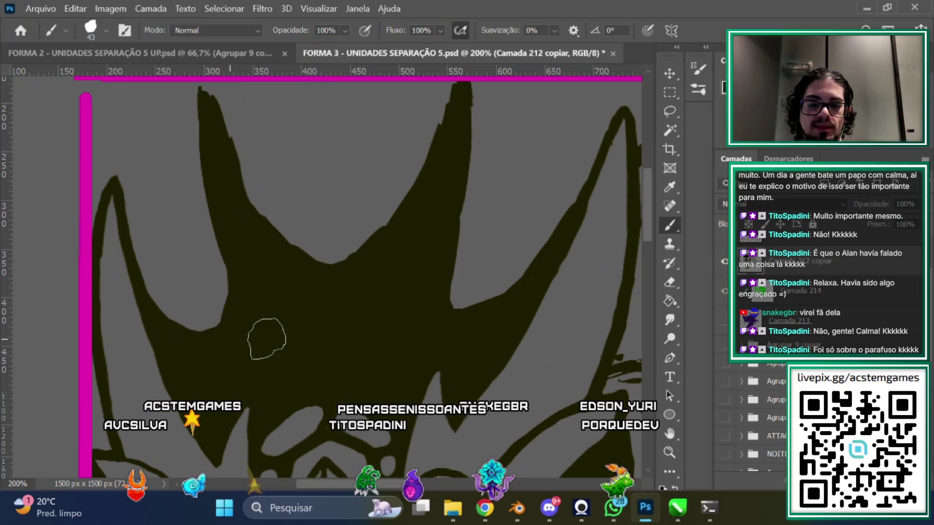
key(ctrl+0)
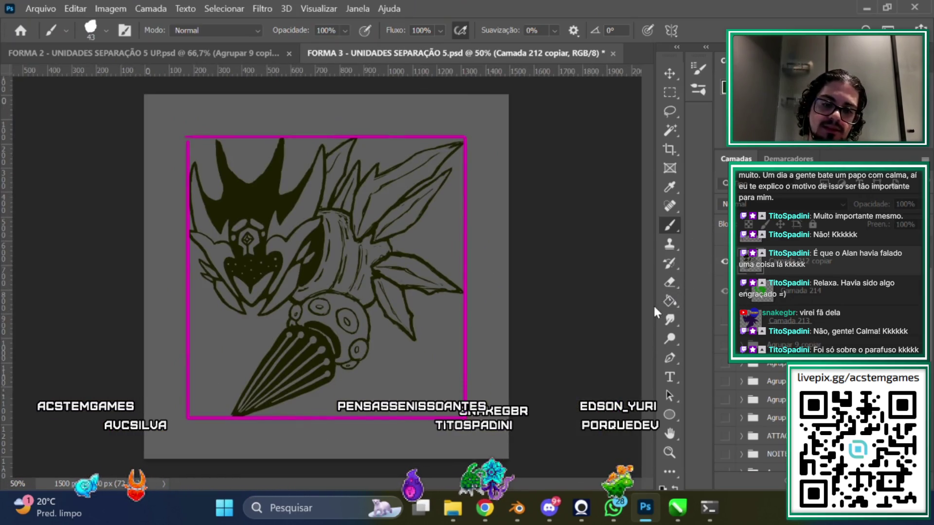
Shave slivers off the crest spike's left edge with the Eraser
scroll(200, 277, up, 2)
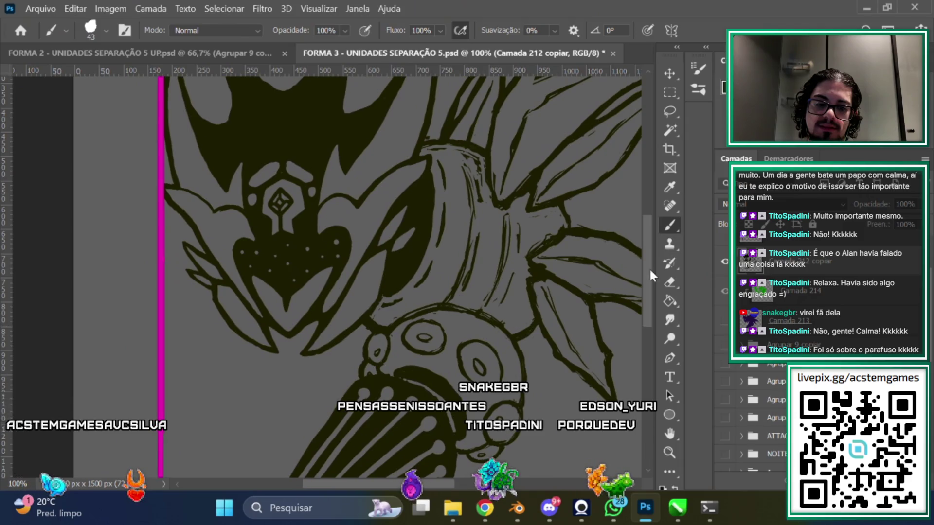
scroll(650, 272, up, 5)
scroll(531, 168, up, 2)
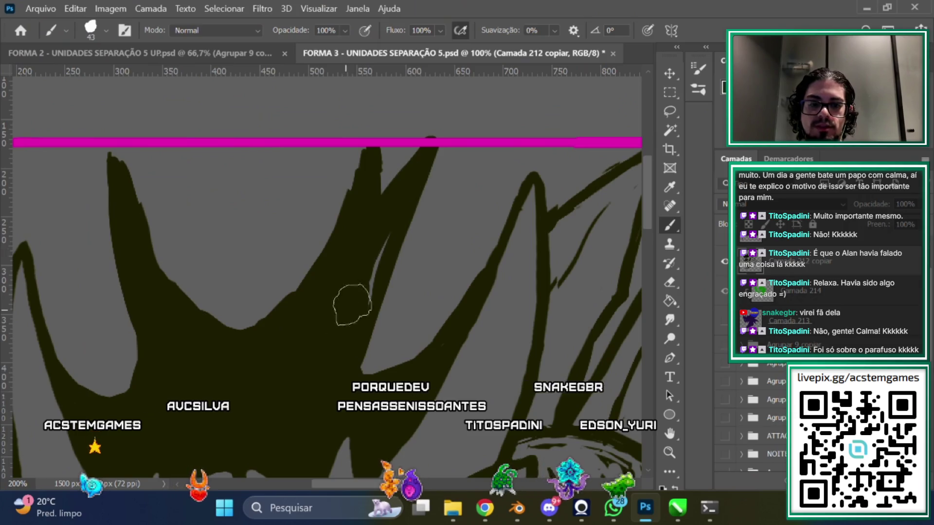
click(669, 282)
drag(294, 265, 385, 146)
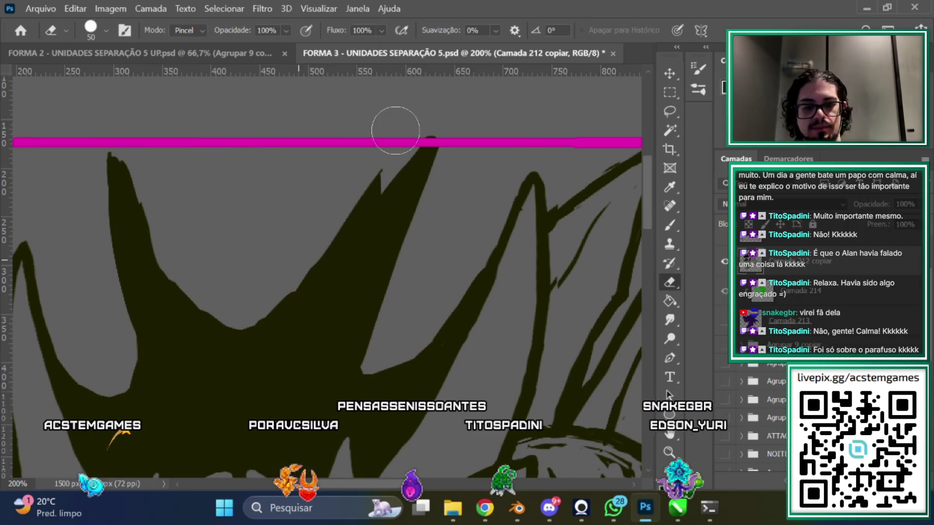
drag(360, 203, 330, 247)
Erase the spike's jagged top tip so it ends in a crisp point
scroll(463, 428, down, 2)
scroll(352, 267, up, 2)
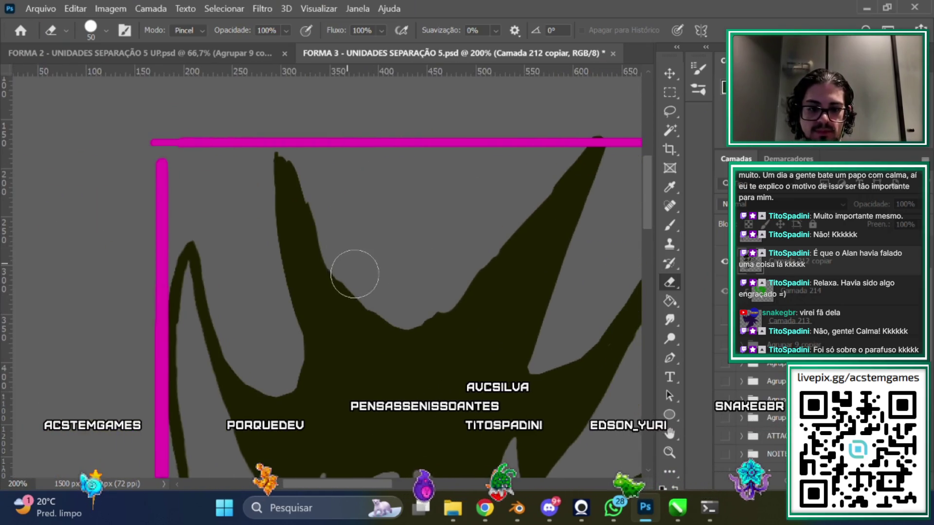
drag(324, 222, 265, 157)
key(b)
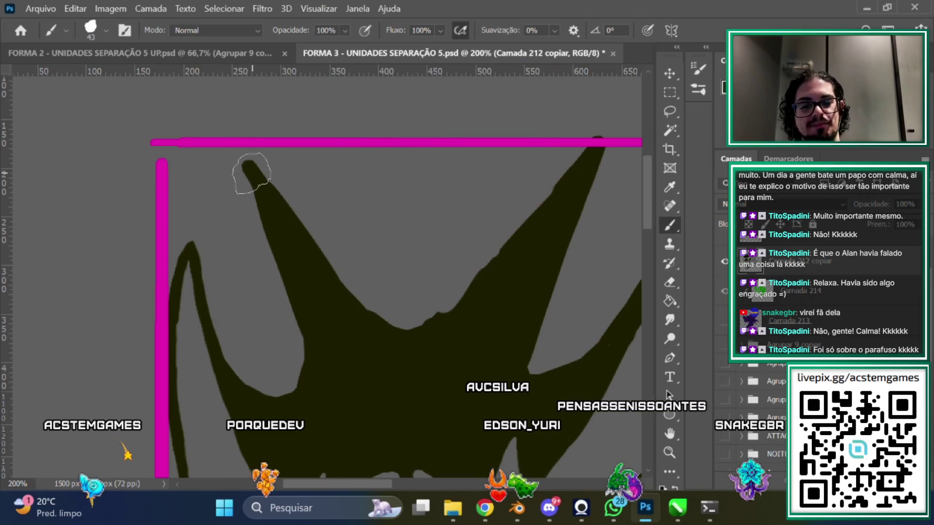
scroll(314, 376, down, 3)
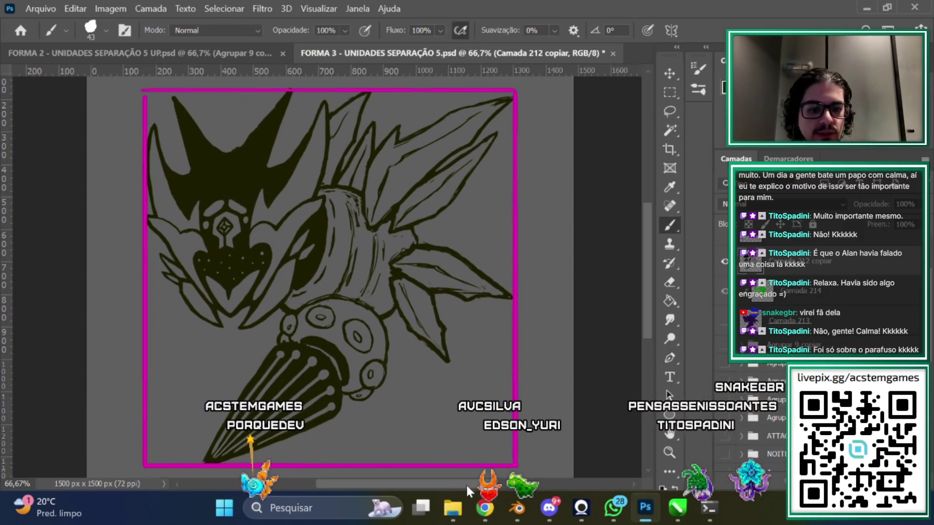
scroll(625, 278, up, 3)
scroll(647, 267, up, 2)
scroll(519, 276, up, 2)
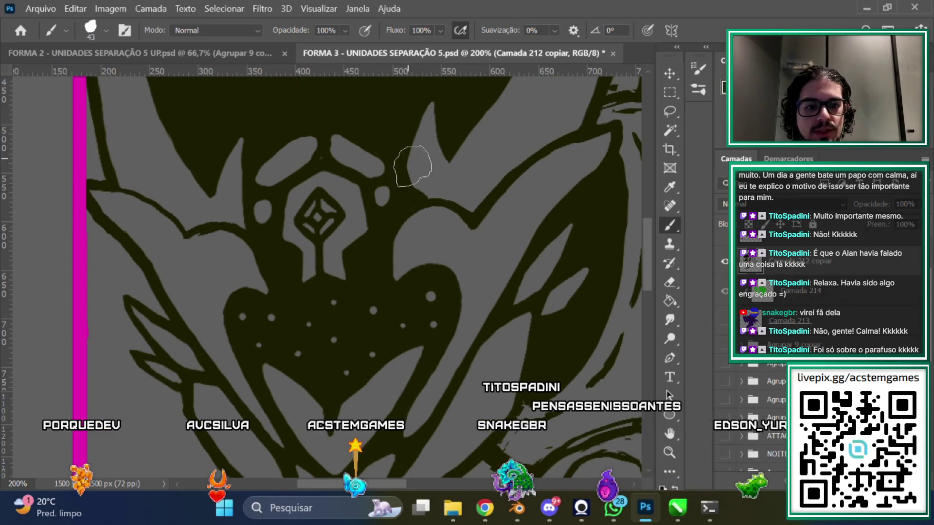
drag(399, 486, 389, 486)
scroll(483, 282, up, 3)
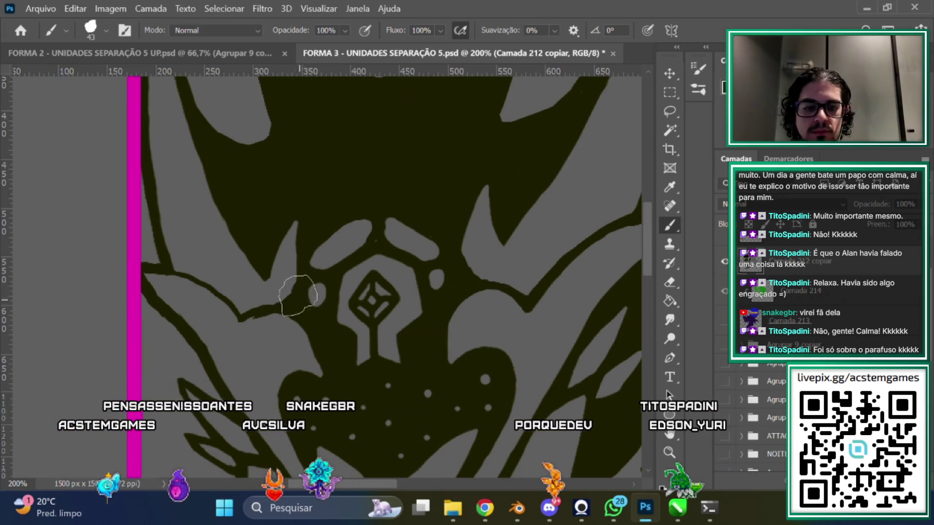
scroll(297, 295, down, 1)
scroll(298, 293, down, 1)
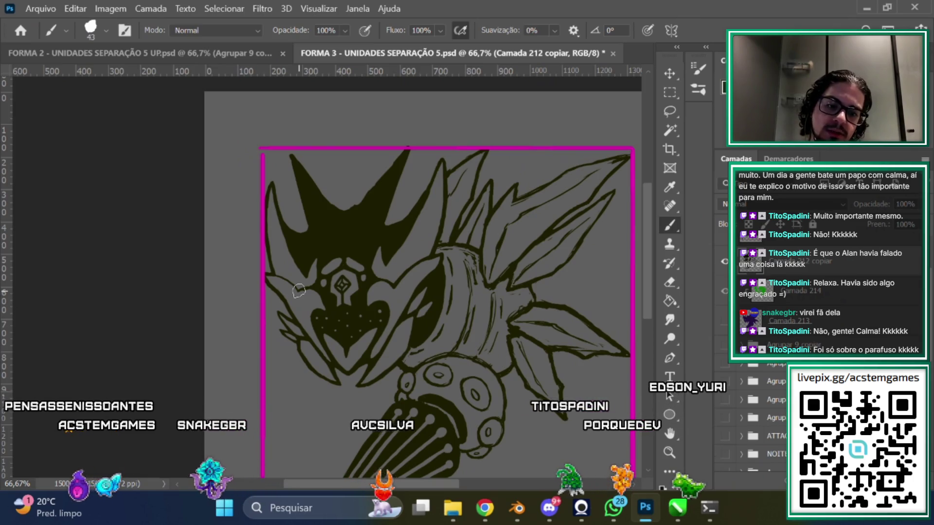
scroll(298, 290, up, 1)
scroll(297, 290, up, 1)
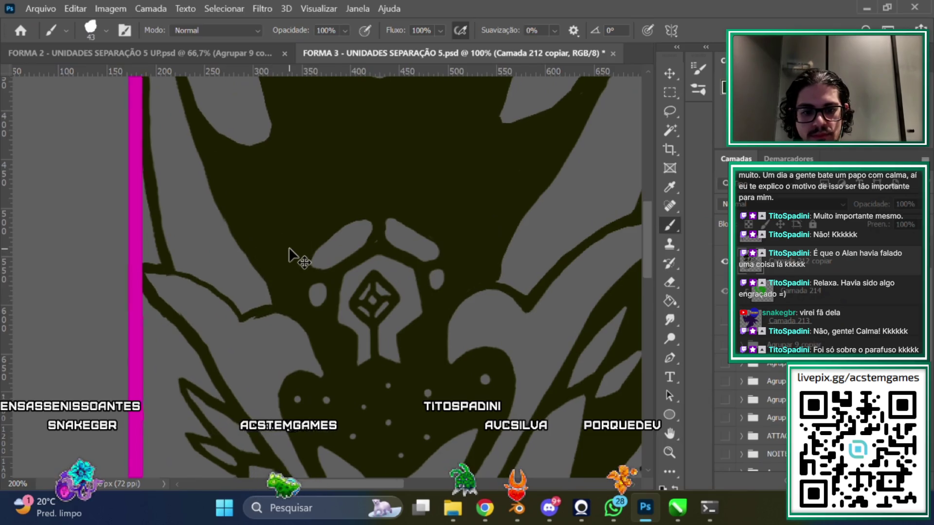
scroll(289, 247, down, 1)
scroll(289, 247, down, 2)
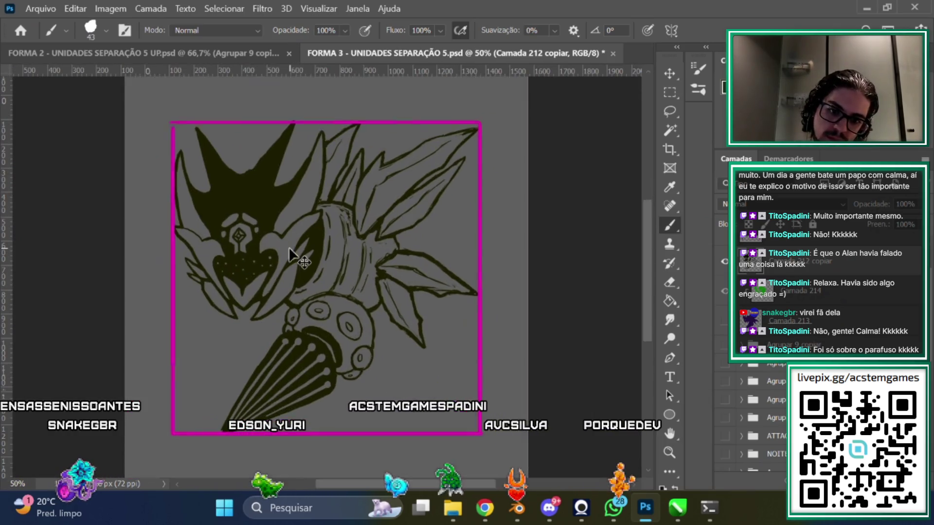
scroll(288, 247, up, 2)
scroll(433, 462, left, 3)
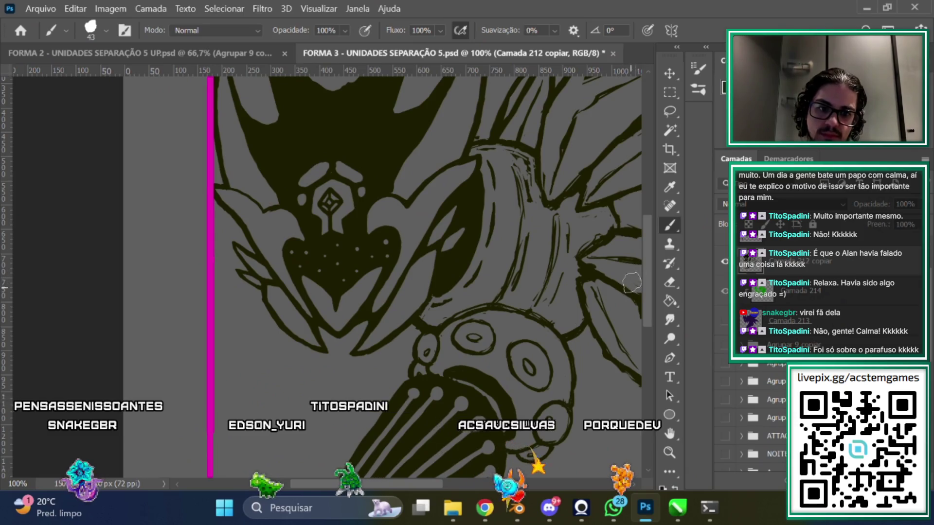
scroll(649, 240, up, 3)
scroll(620, 294, up, 1)
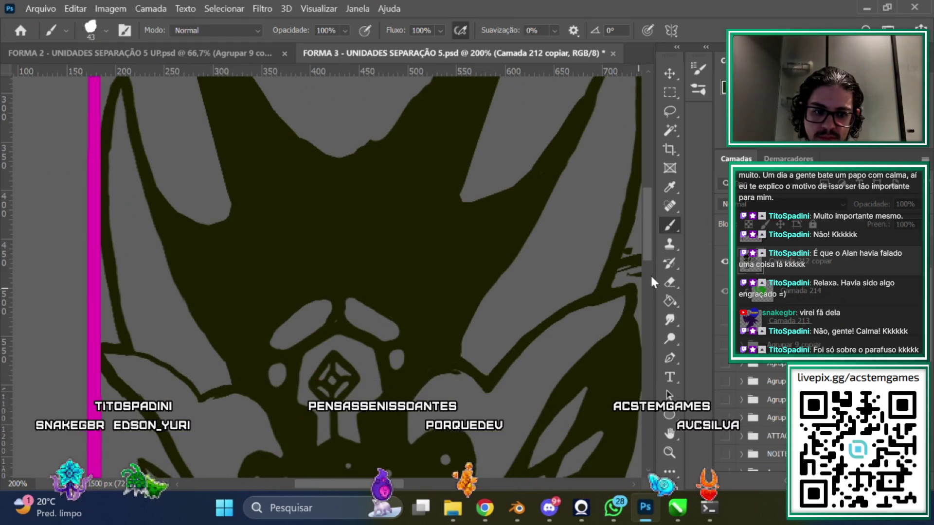
scroll(653, 282, down, 2)
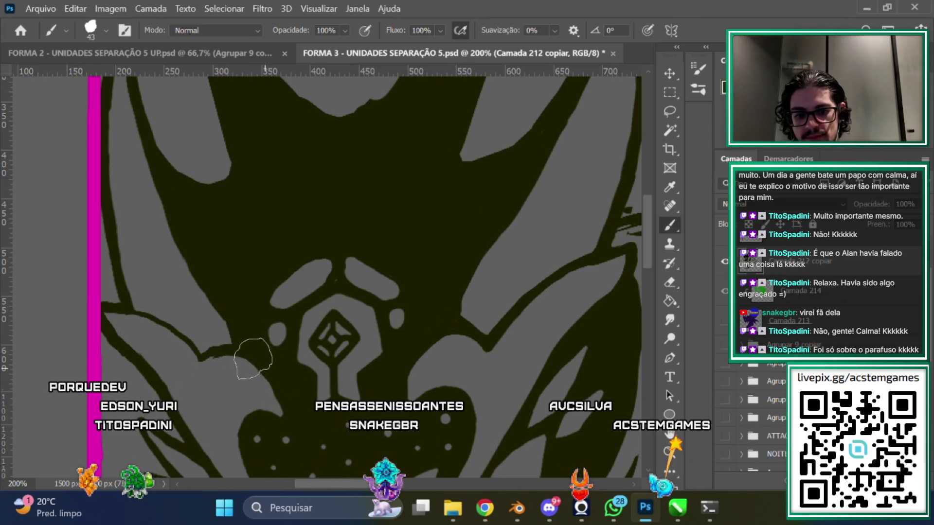
scroll(252, 257, down, 3)
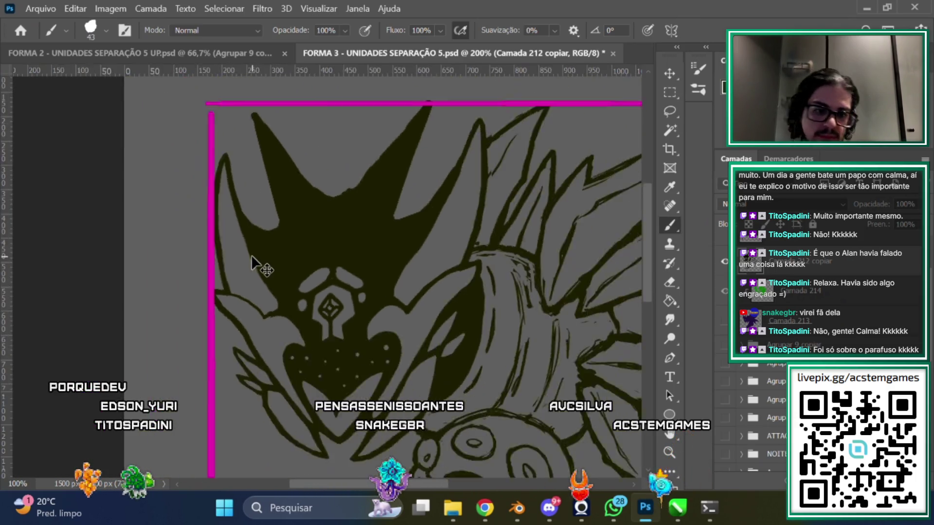
Erase a light strip along a crest spike to trim its outline, then return to the dark Brush
scroll(252, 258, up, 3)
scroll(646, 238, down, 3)
scroll(649, 229, up, 3)
key(ctrl+minus)
click(670, 282)
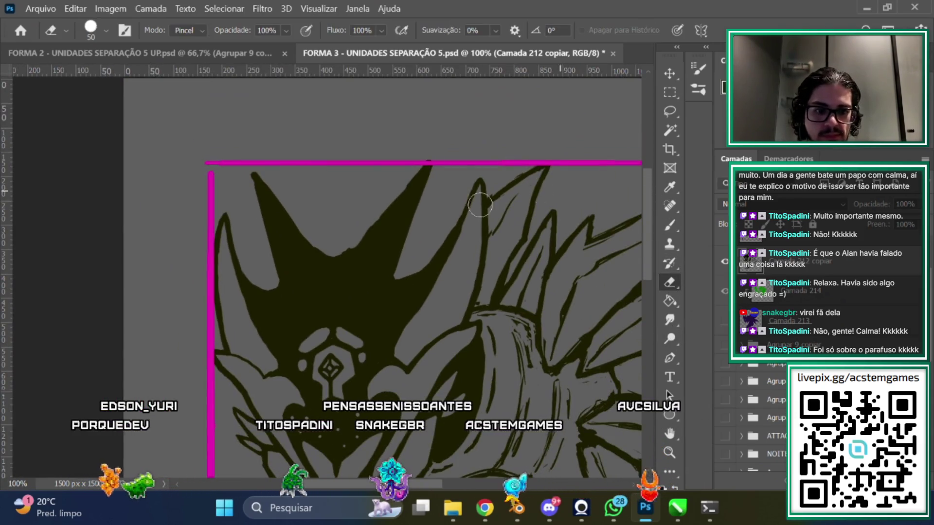
drag(407, 301, 417, 285)
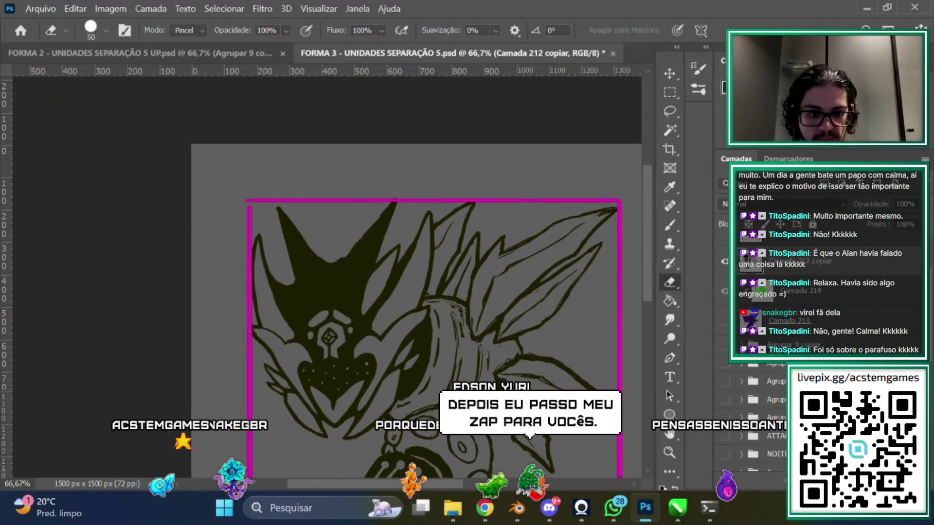
key(ctrl+plus)
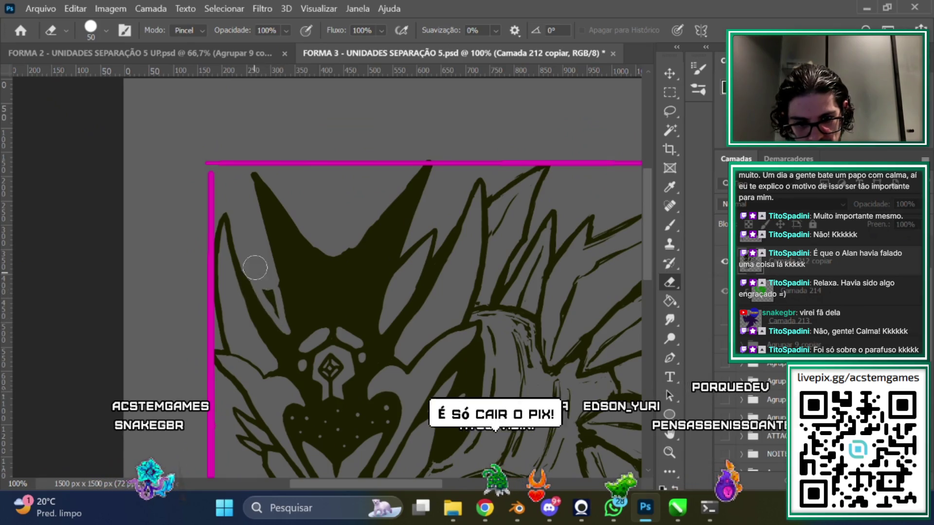
click(662, 226)
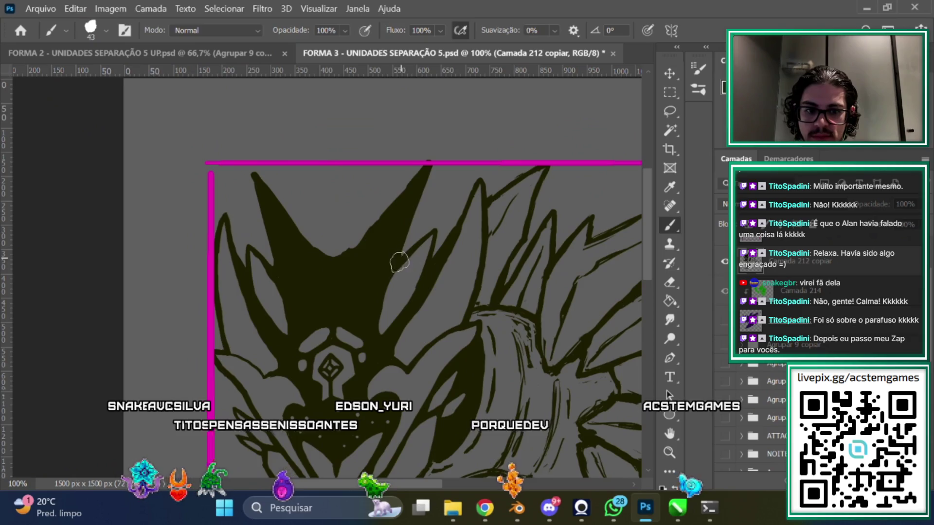
key(ctrl+minus)
key(ctrl+minus)
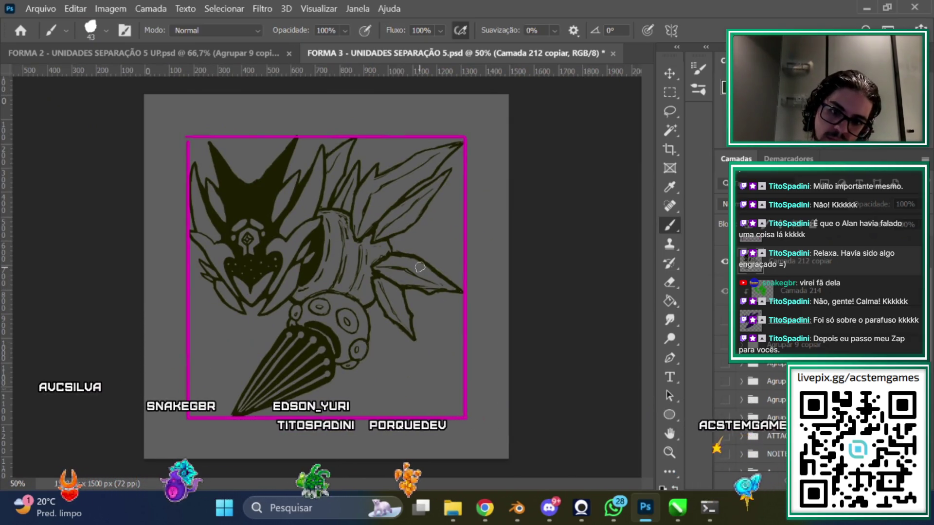
Zoom to 100% on the head and erase two grey highlight strips through a crest spike
key(ctrl+plus)
key(ctrl+plus)
scroll(646, 267, left, 3)
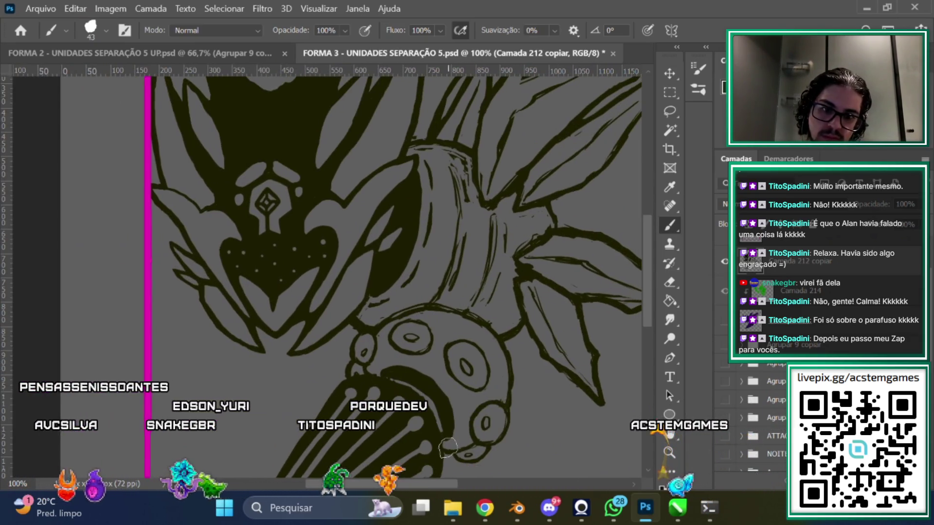
key(ctrl+plus)
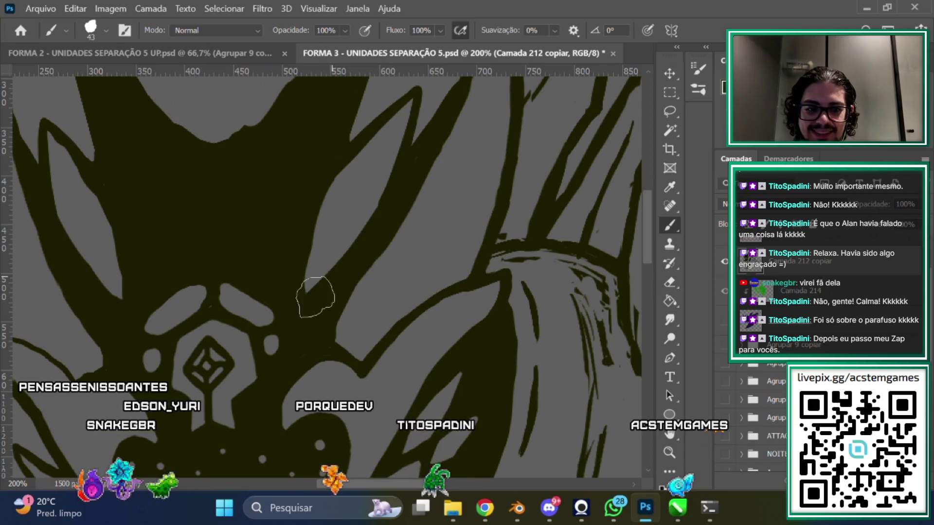
click(669, 281)
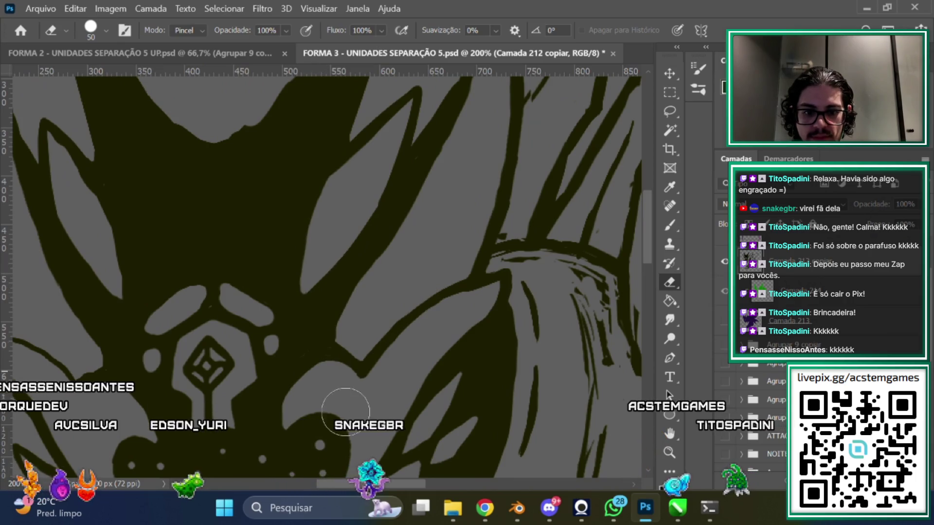
scroll(316, 340, left, 5)
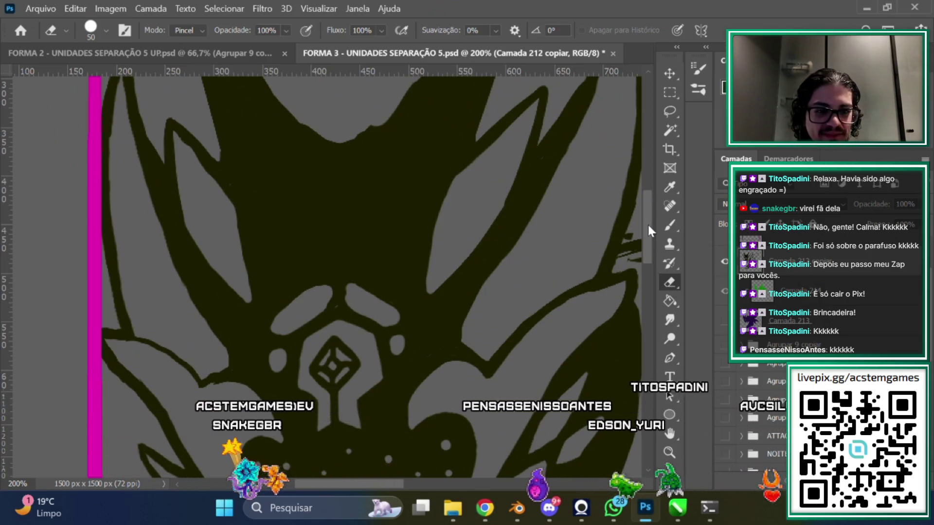
scroll(648, 224, up, 3)
scroll(651, 211, down, 2)
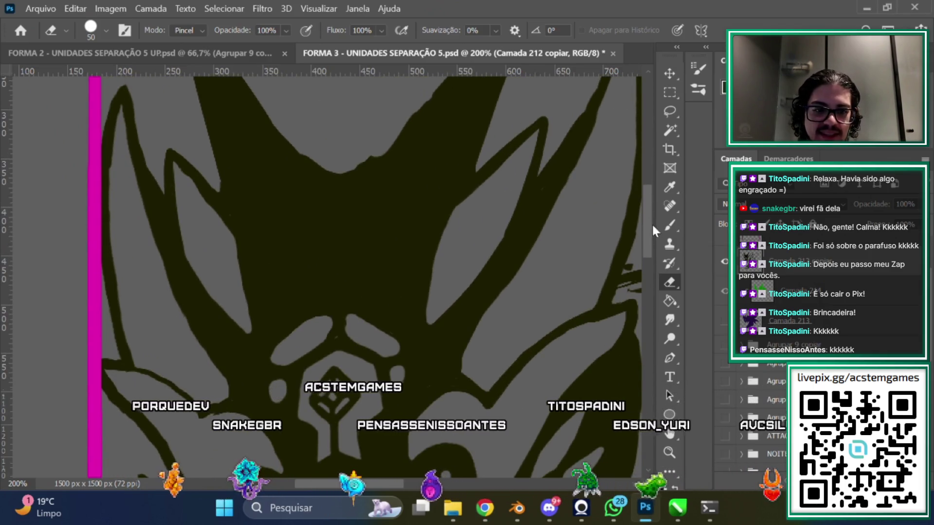
scroll(652, 223, up, 1)
drag(323, 340, 311, 228)
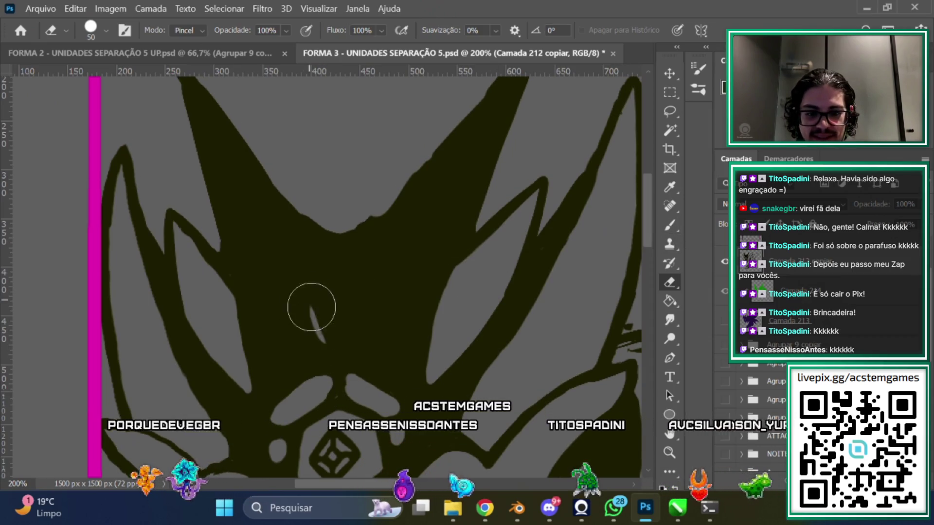
drag(368, 221, 373, 263)
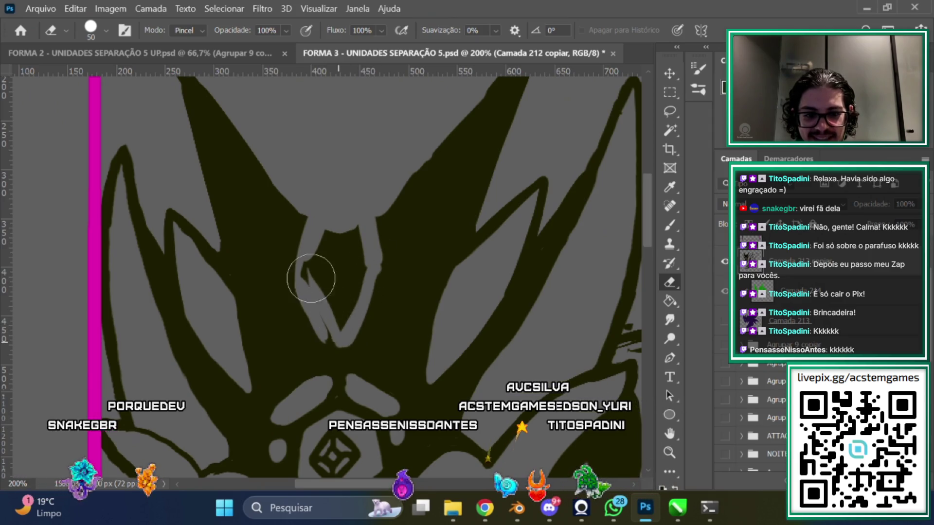
Paint a thin dark stroke along the spike to sharpen its edge, checking at different zooms
click(671, 225)
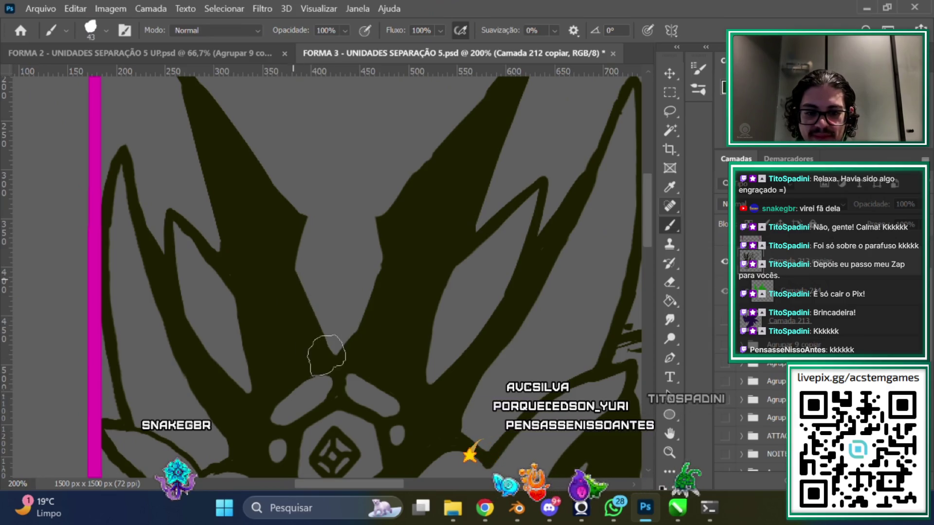
drag(320, 185, 380, 242)
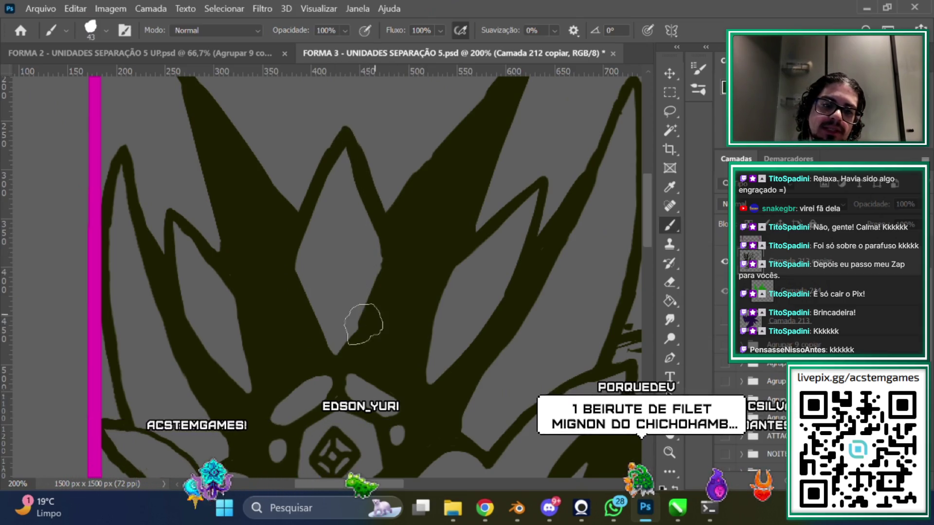
scroll(646, 275, down, 4)
scroll(619, 238, up, 3)
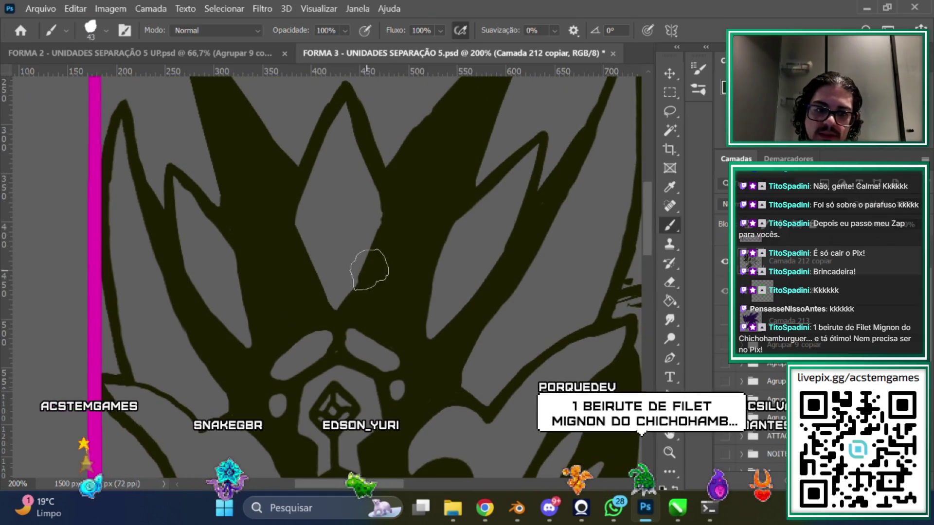
scroll(381, 282, down, 4)
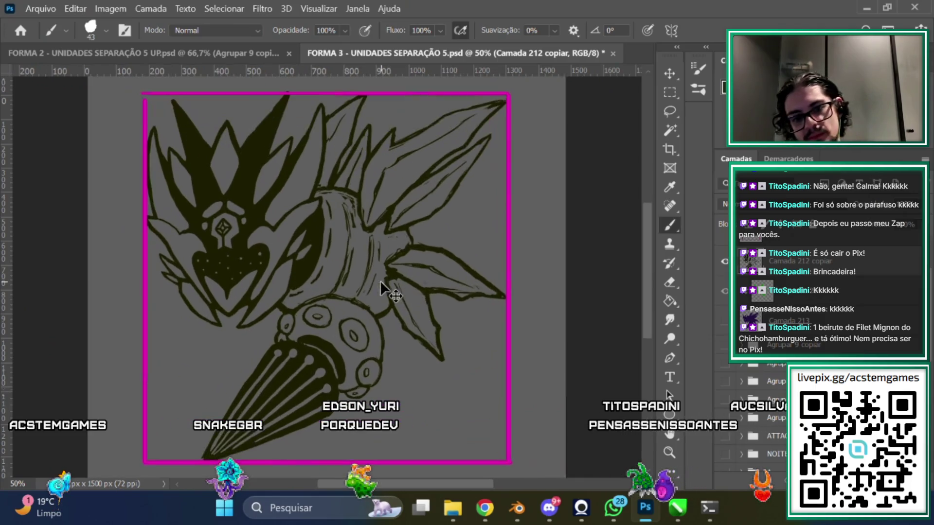
scroll(381, 282, up, 2)
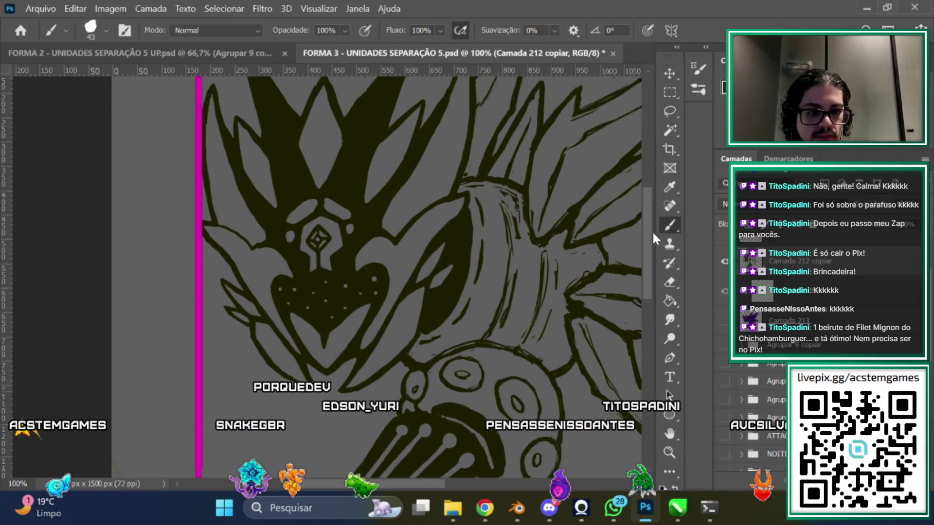
scroll(393, 200, up, 2)
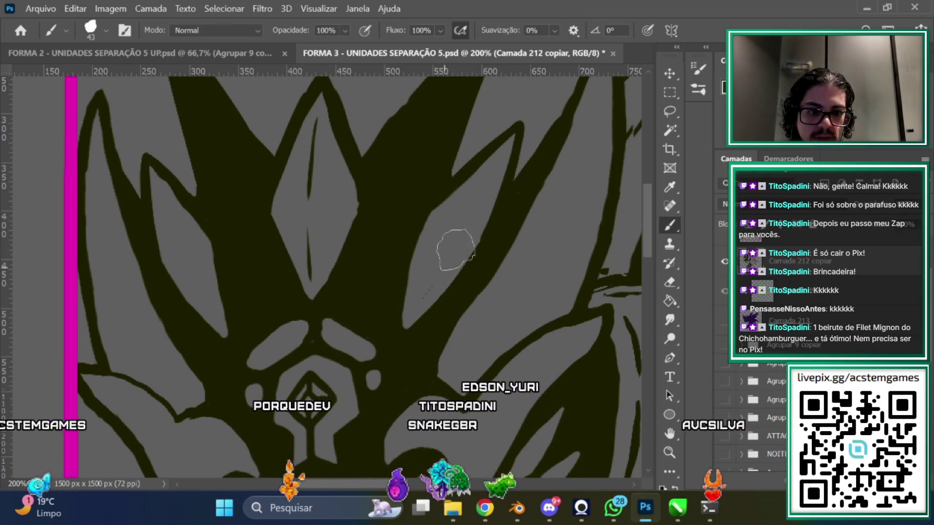
scroll(509, 206, down, 3)
scroll(510, 208, up, 1)
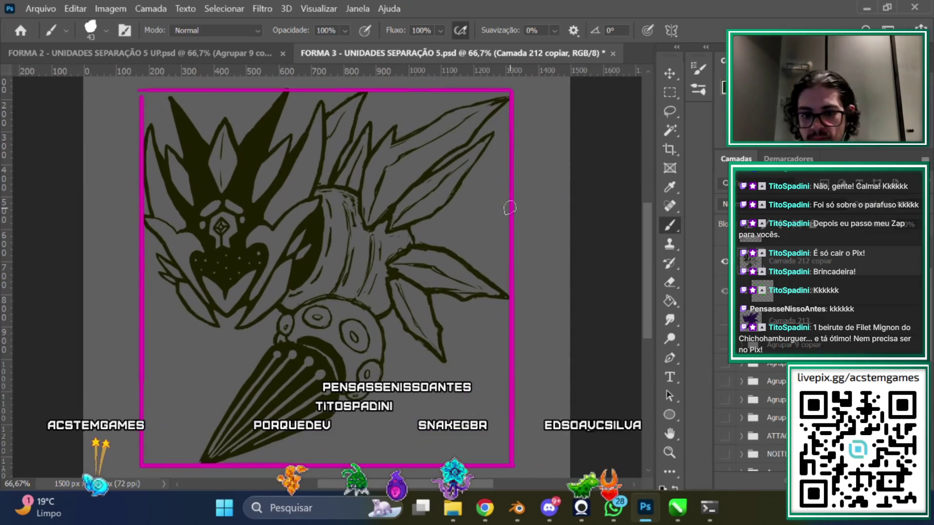
scroll(182, 206, up, 3)
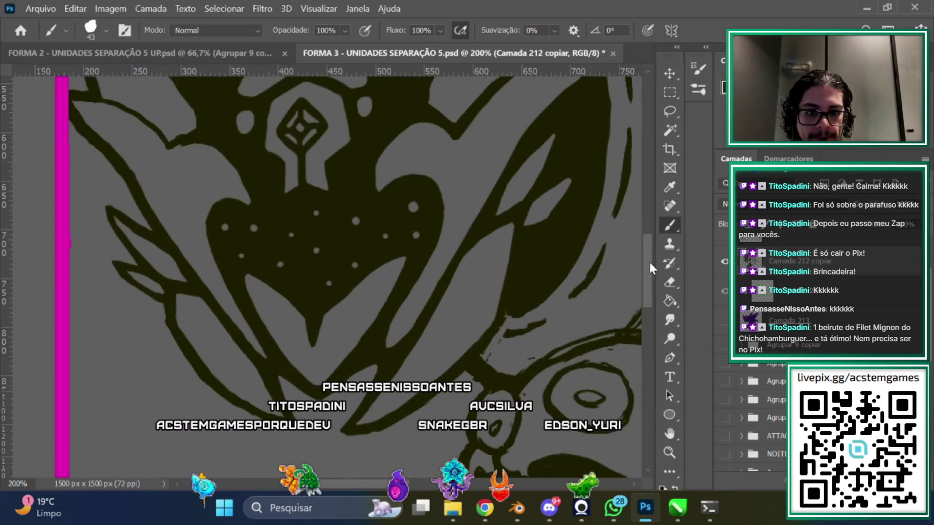
scroll(346, 247, up, 2)
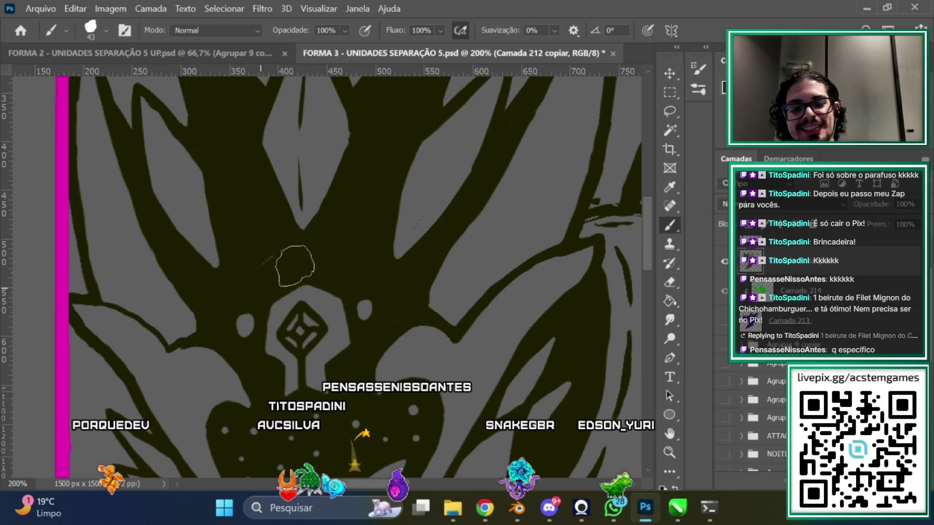
scroll(458, 202, up, 2)
key(e)
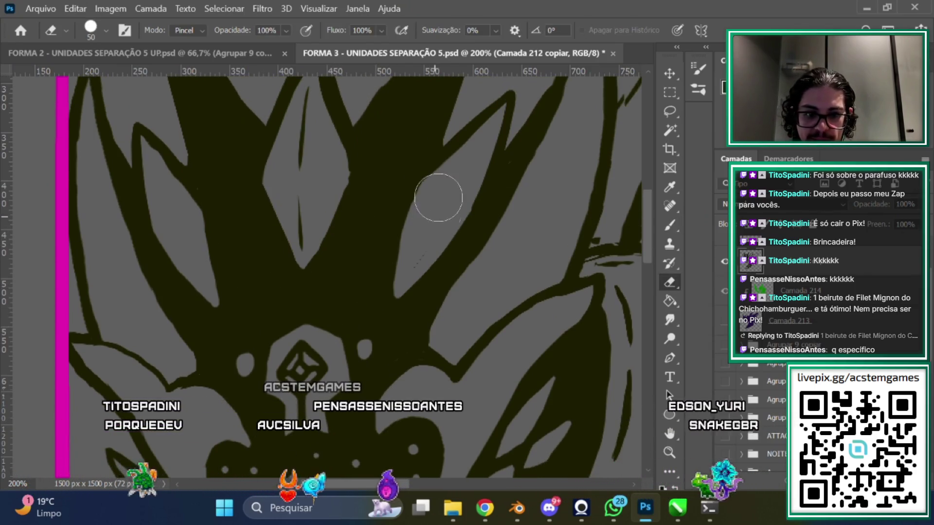
Shrink the eraser to about 25 px and erase a small round notch in the dark crest
right_click(498, 177)
drag(497, 177, 481, 179)
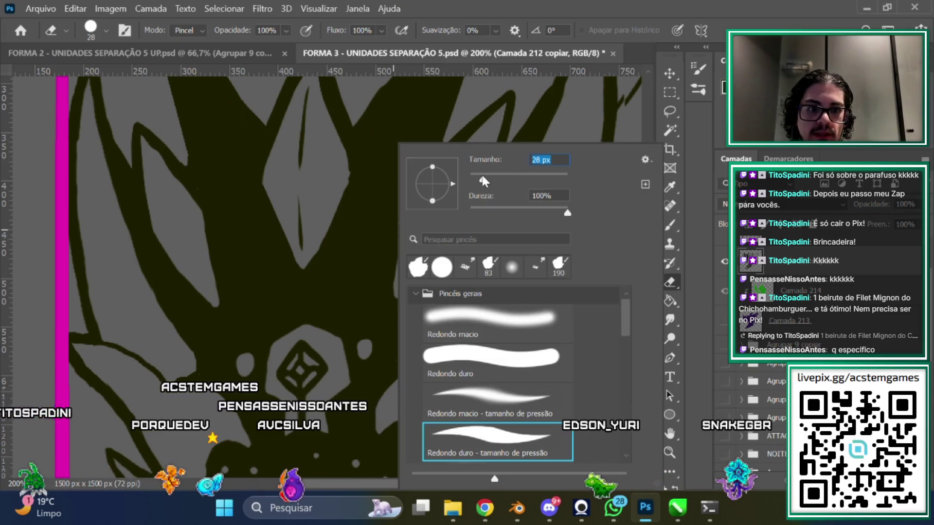
click(489, 136)
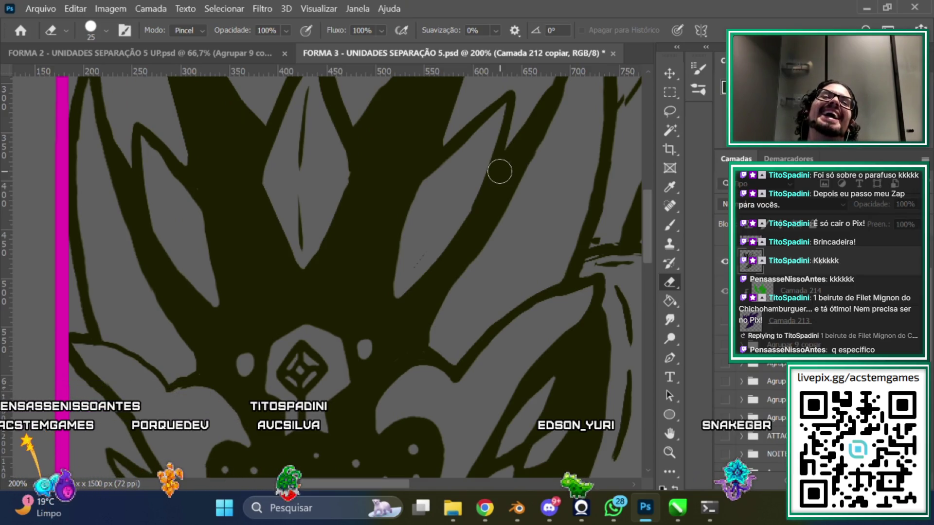
click(345, 174)
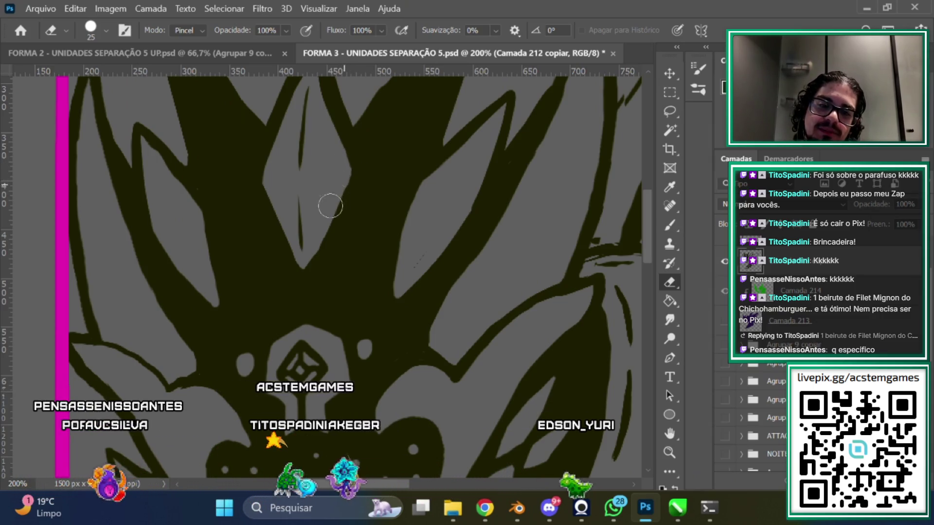
Carve a thin highlight line into the central crest spike and widen it
scroll(640, 234, up, 1)
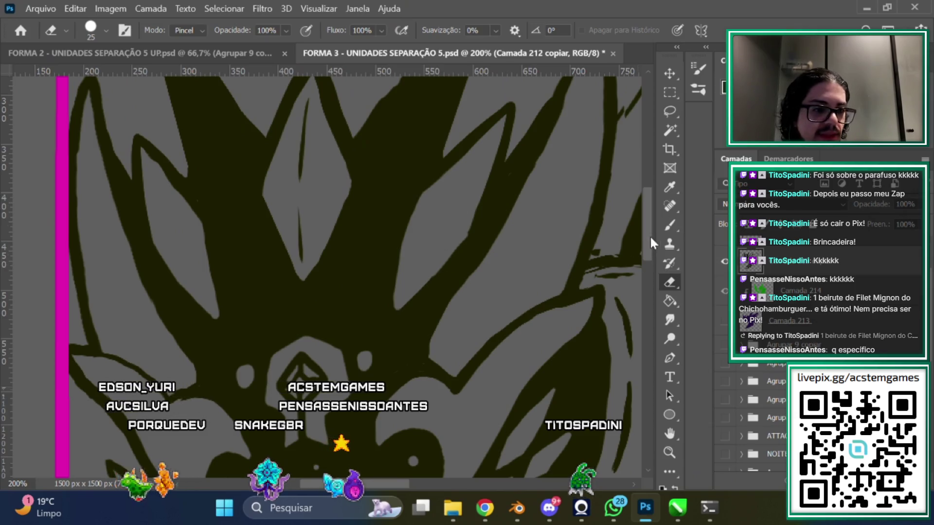
scroll(541, 186, up, 2)
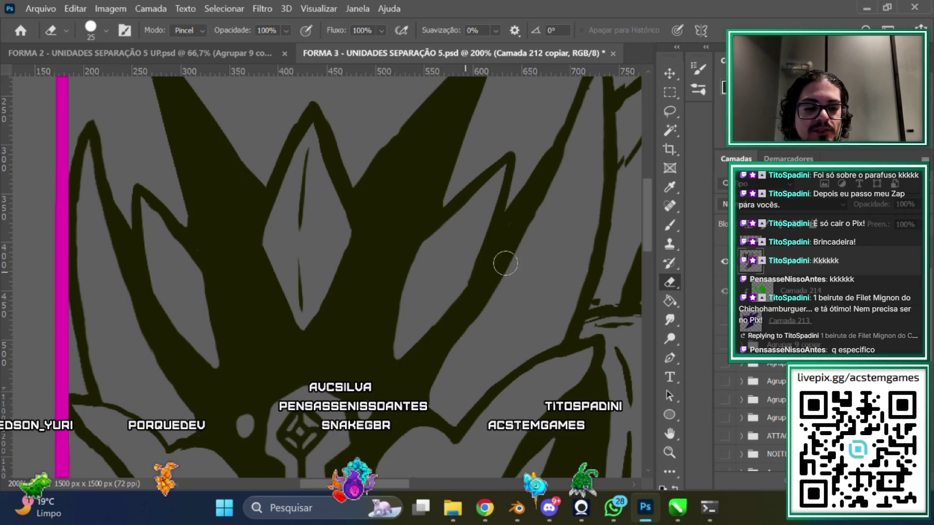
scroll(647, 225, down, 1)
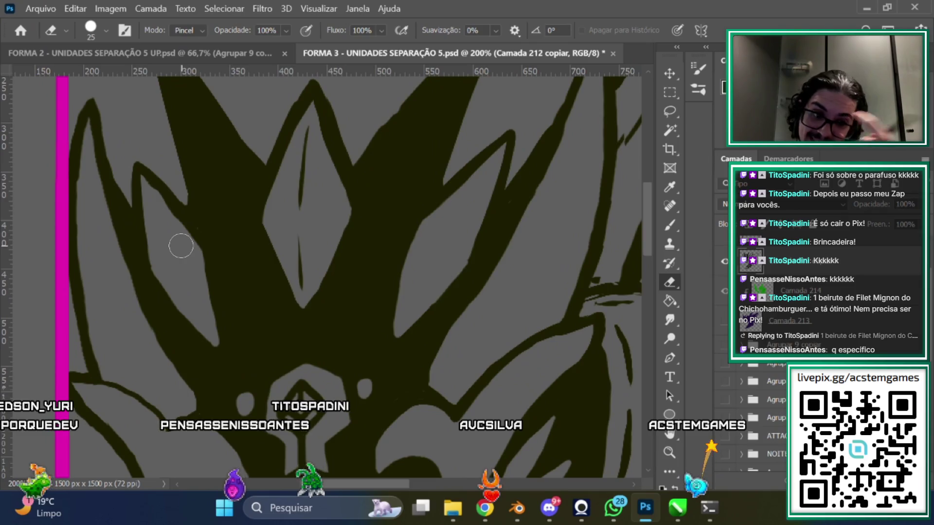
scroll(618, 232, down, 1)
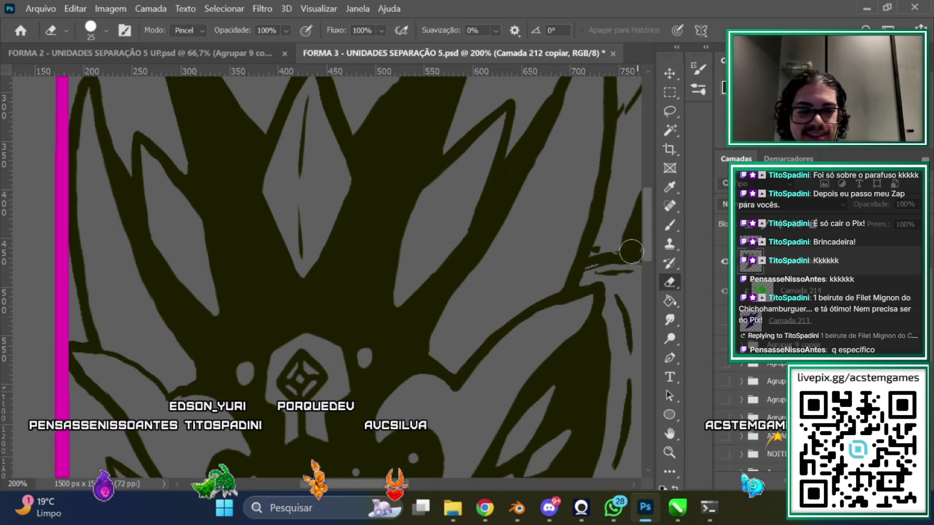
scroll(649, 230, up, 1)
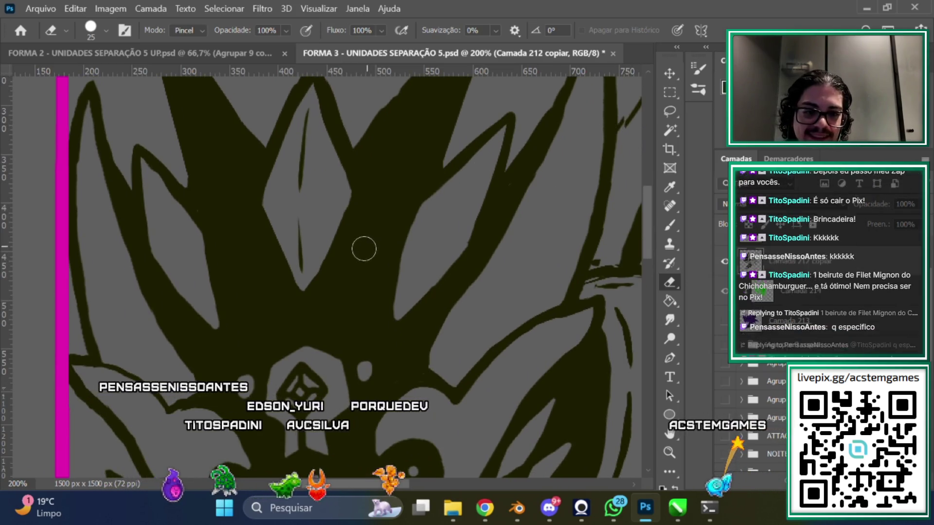
drag(362, 248, 338, 336)
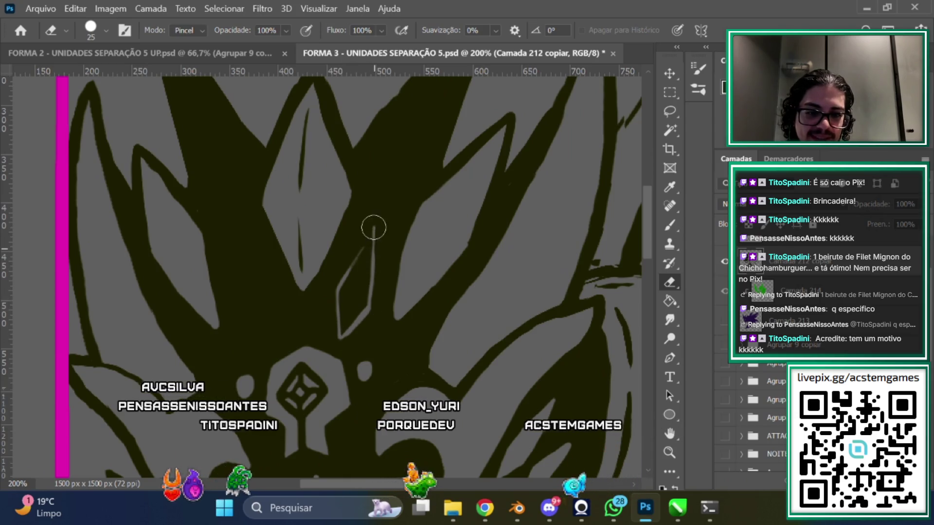
drag(376, 242, 382, 211)
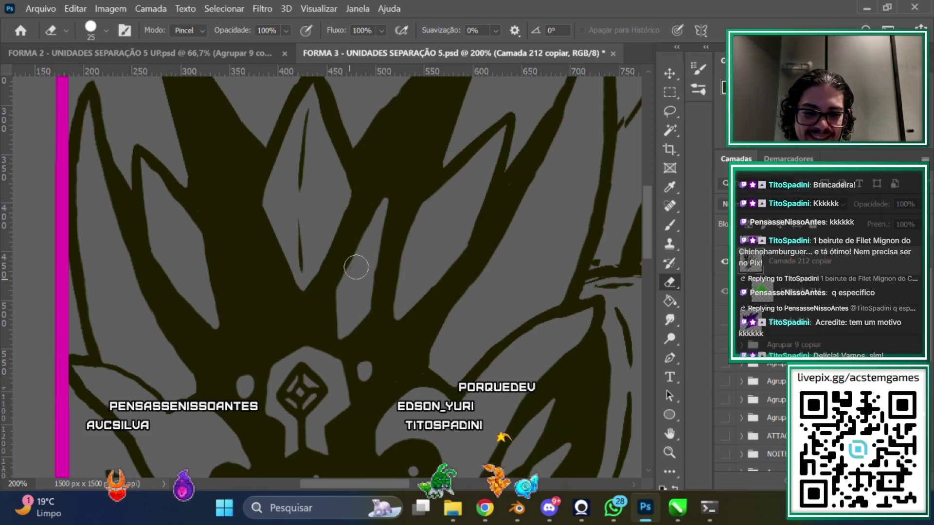
scroll(648, 238, up, 1)
click(670, 225)
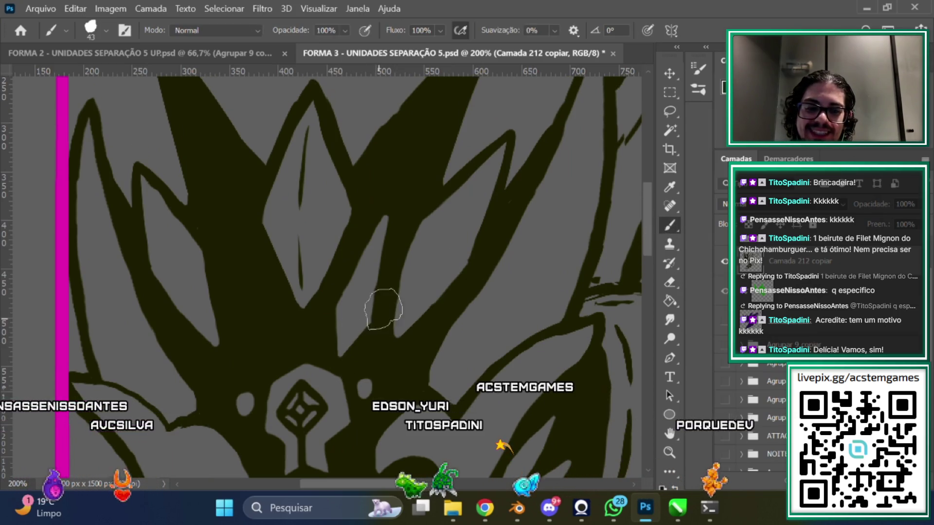
Pan across the crest to inspect all the spikes, ending on the crest base and face gem
scroll(656, 195, down, 2)
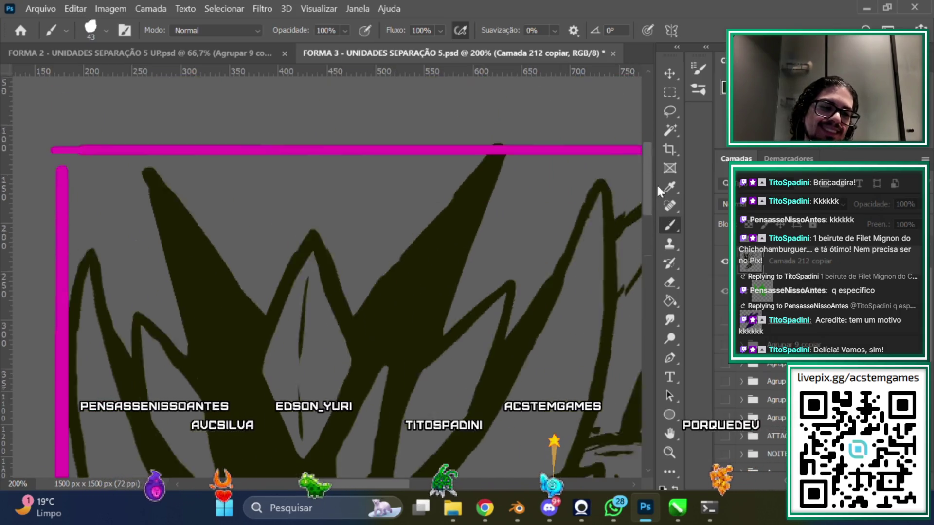
scroll(651, 225, up, 3)
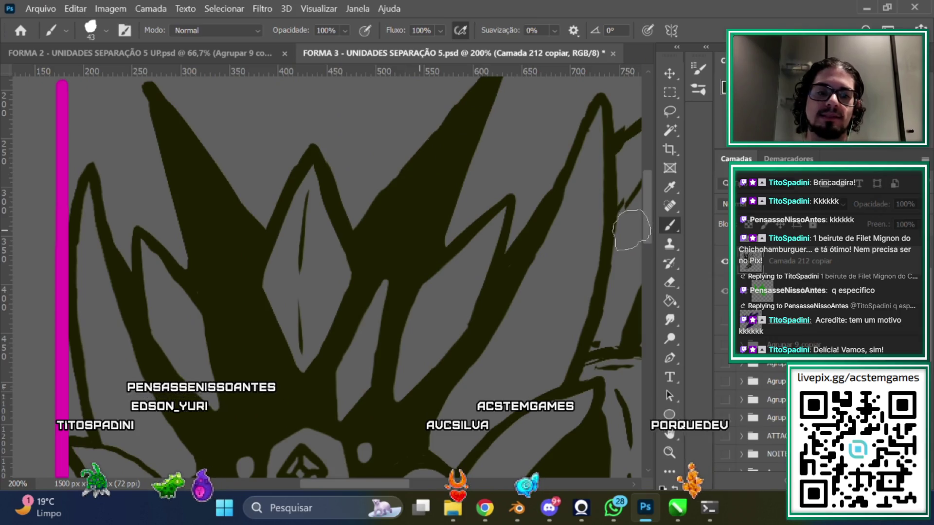
scroll(535, 180, up, 3)
scroll(404, 429, right, 2)
scroll(492, 331, right, 3)
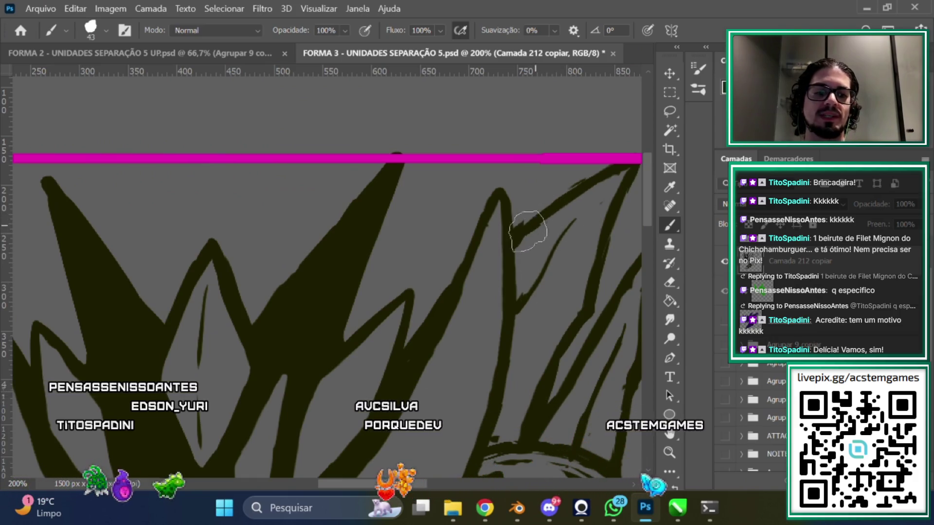
scroll(515, 190, right, 5)
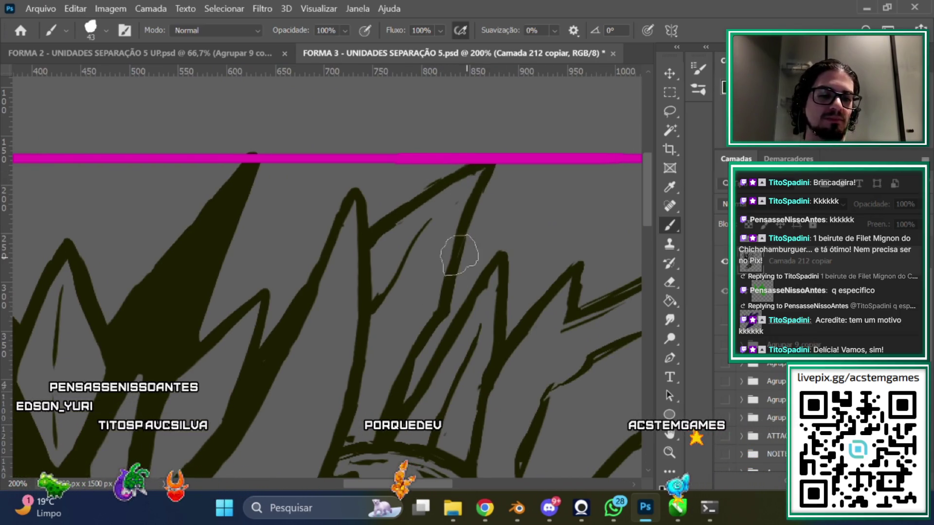
scroll(647, 220, down, 1)
scroll(412, 301, down, 3)
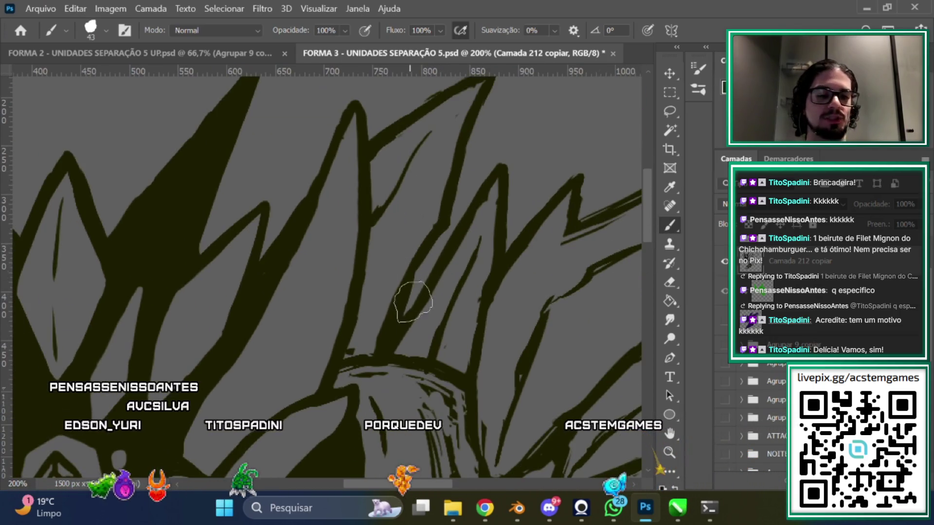
drag(420, 486, 398, 488)
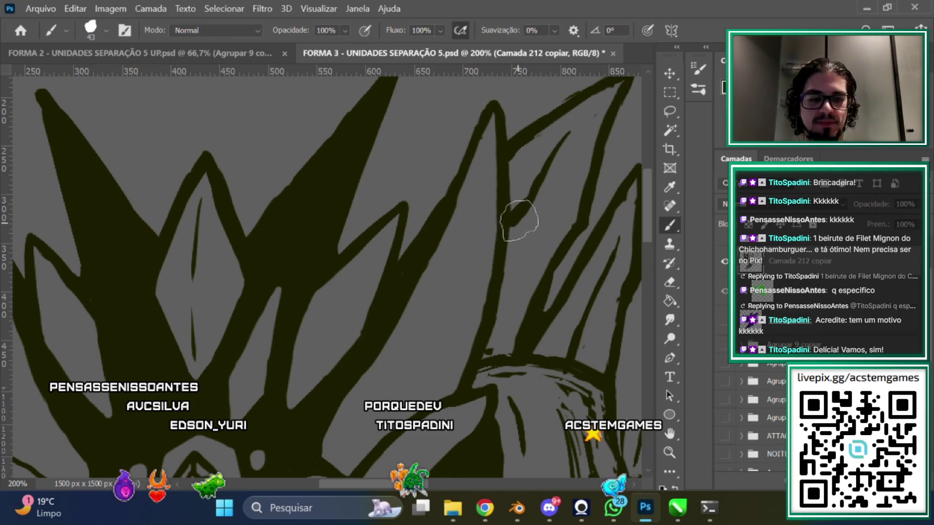
drag(384, 486, 462, 484)
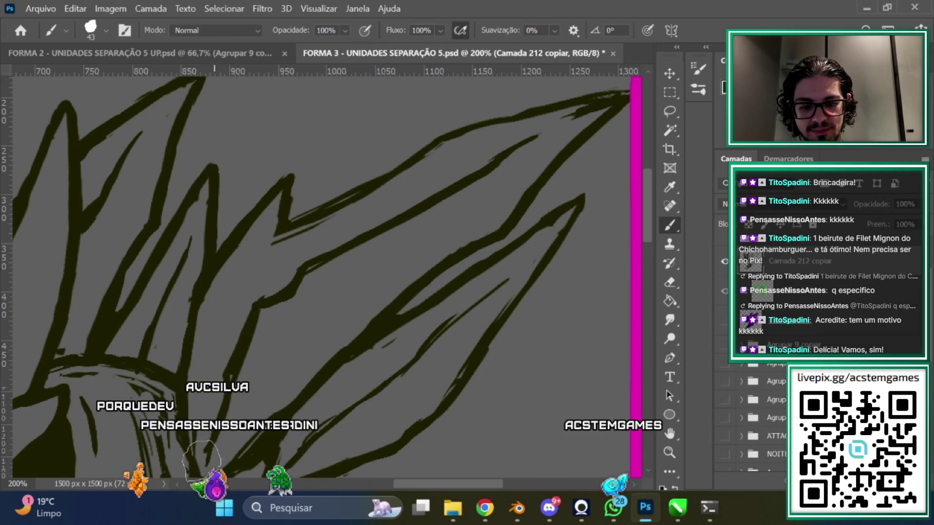
drag(392, 486, 377, 485)
drag(646, 227, 646, 244)
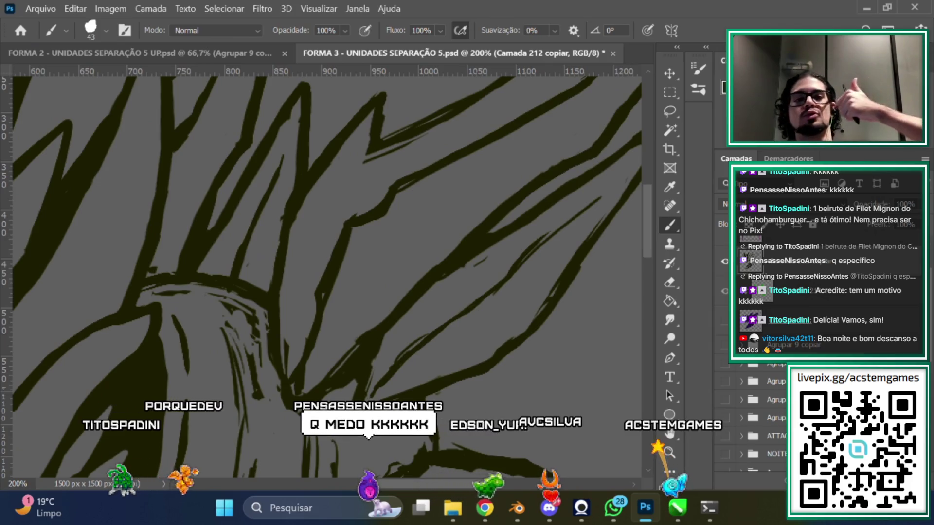
drag(477, 488, 676, 293)
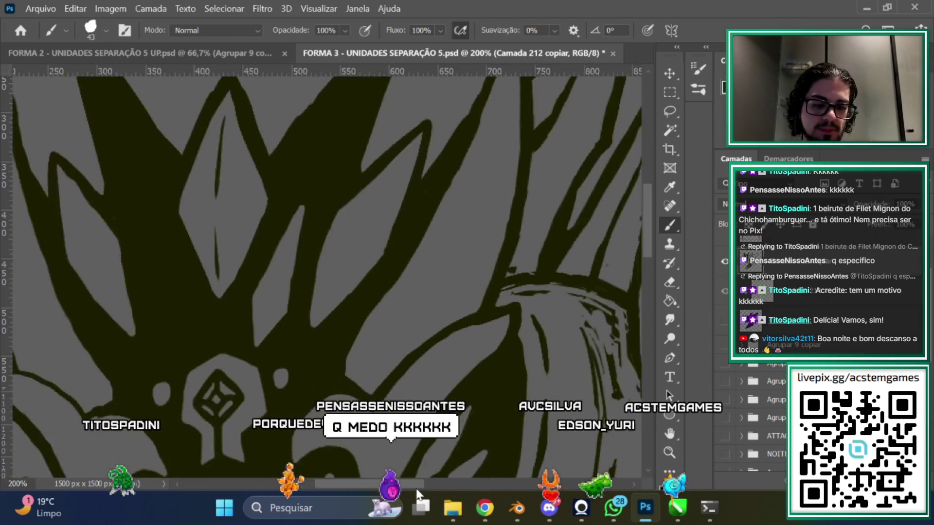
click(670, 284)
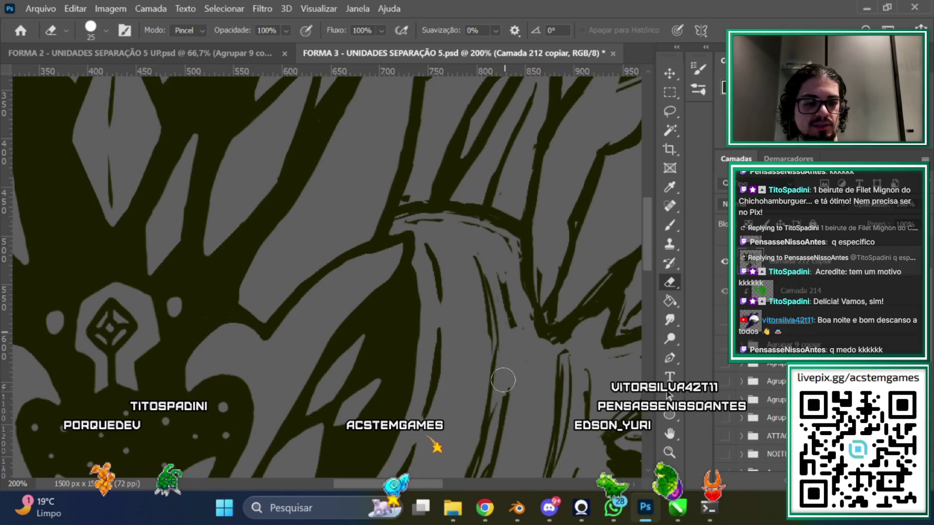
scroll(602, 280, down, 5)
scroll(503, 229, down, 1)
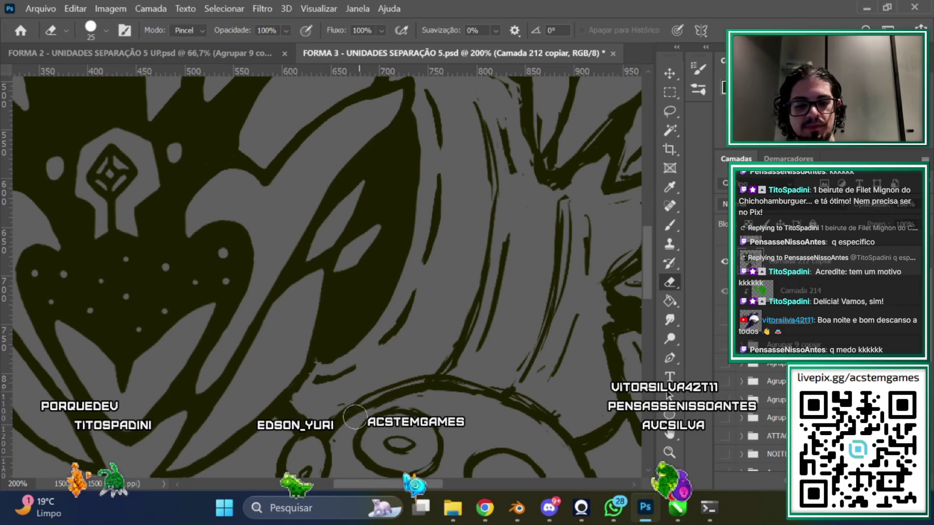
scroll(395, 446, left, 5)
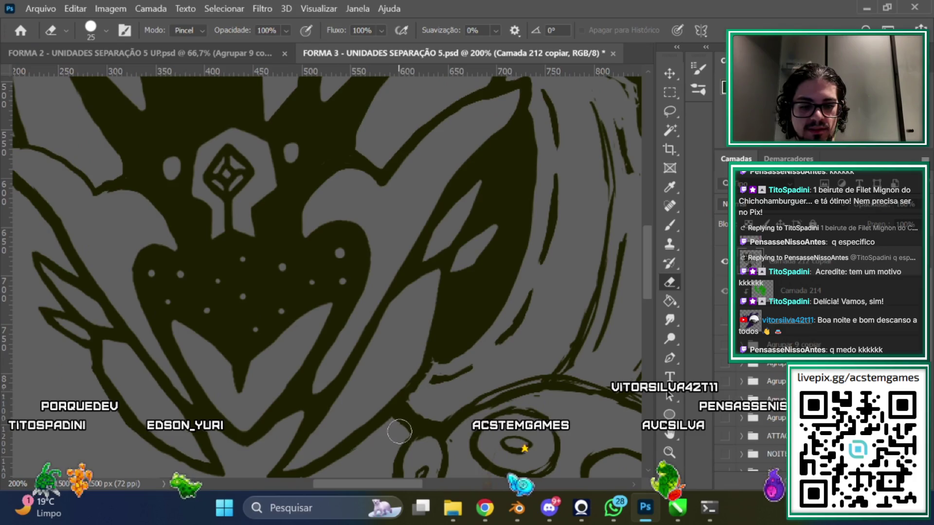
scroll(394, 446, left, 5)
scroll(649, 211, up, 4)
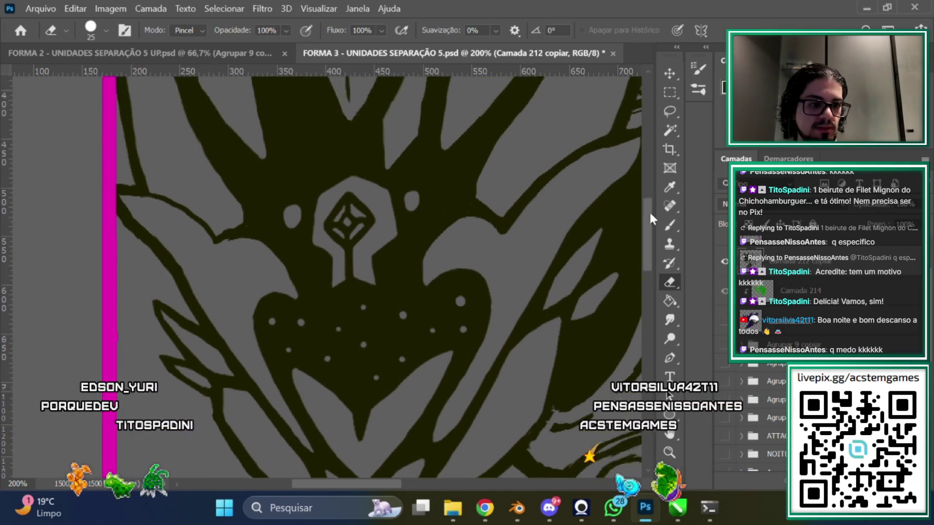
scroll(642, 212, up, 9)
scroll(640, 231, down, 4)
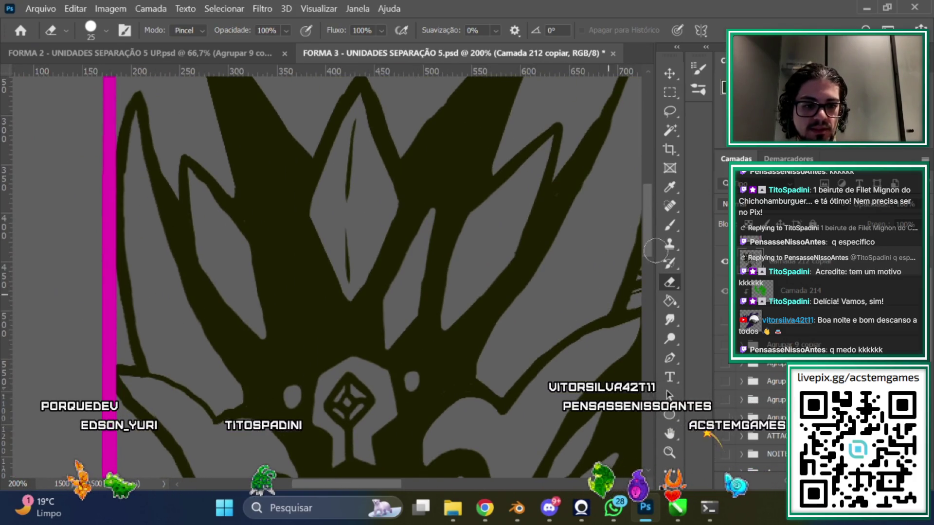
key(b)
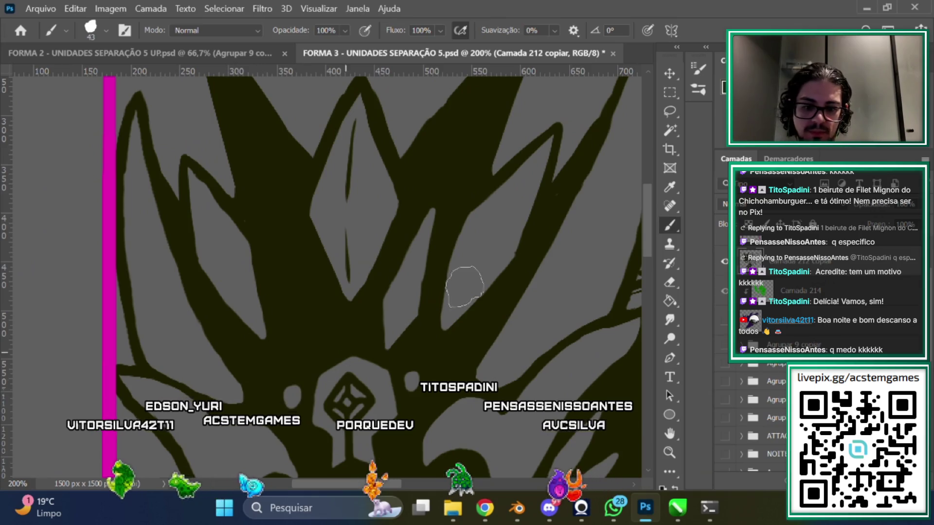
drag(645, 241, 646, 249)
Erase a thin light highlight line up the inside of the tall right crest spike
click(669, 282)
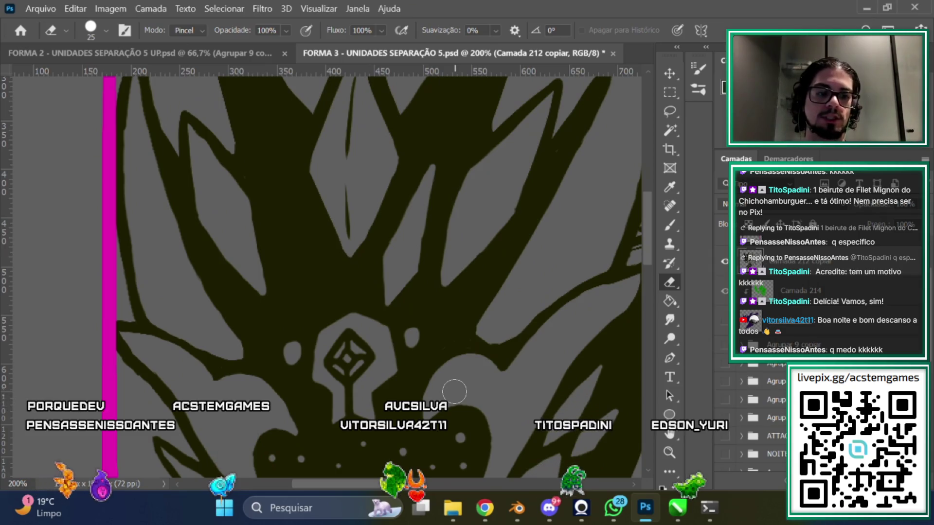
drag(648, 228, 644, 194)
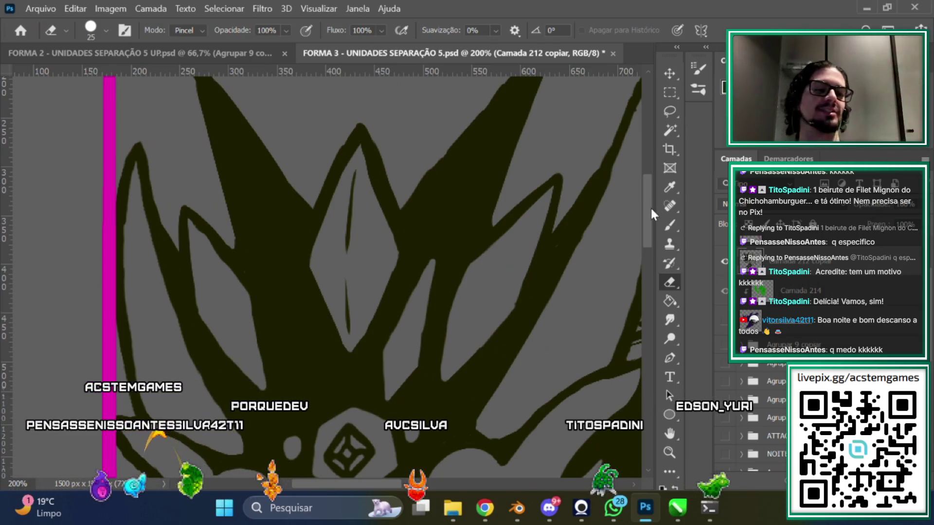
scroll(646, 203, up, 2)
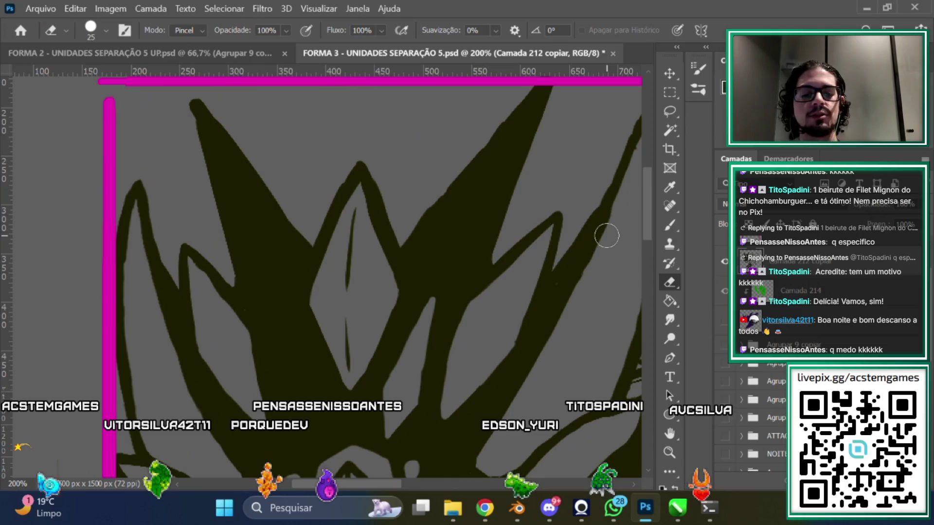
scroll(637, 216, up, 3)
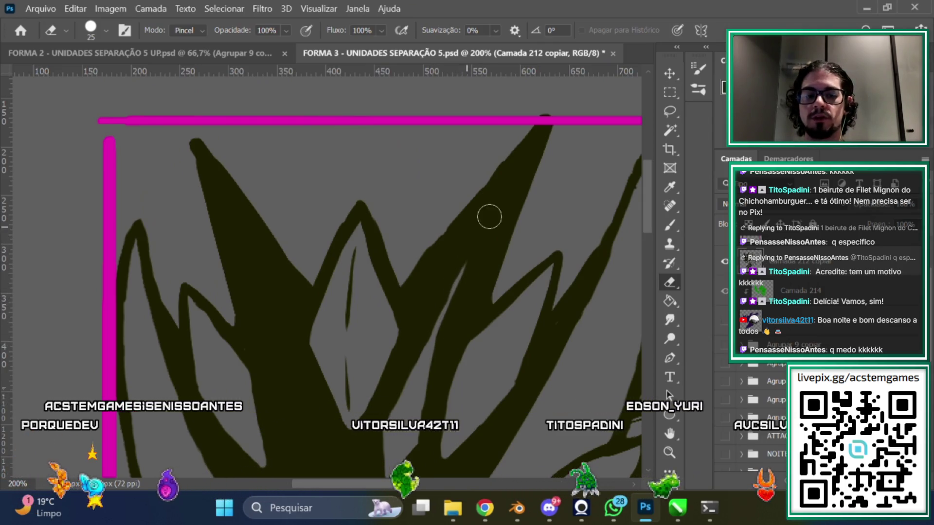
mouse_move(500, 202)
mouse_down()
mouse_move(520, 168)
mouse_move(466, 276)
mouse_up()
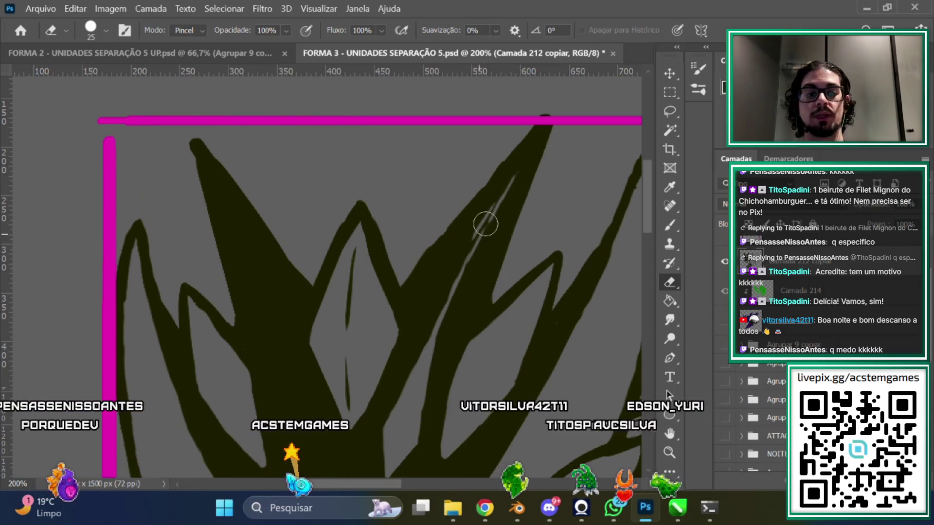
Refine the spike's highlight with another short eraser stroke
click(670, 225)
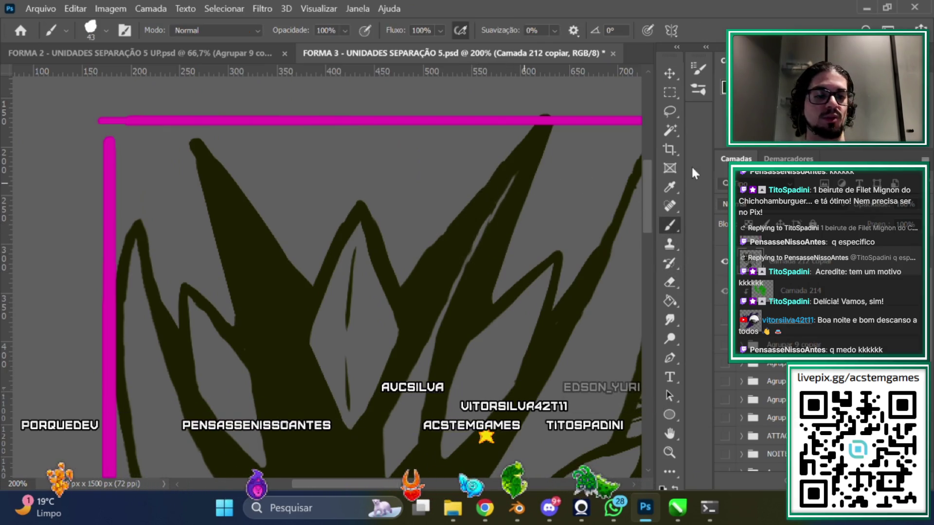
click(670, 282)
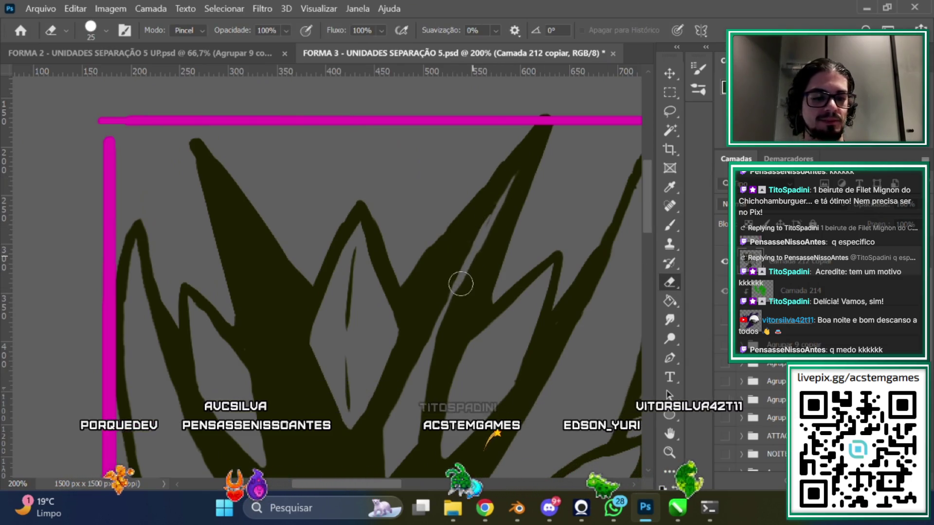
scroll(520, 194, down, 2)
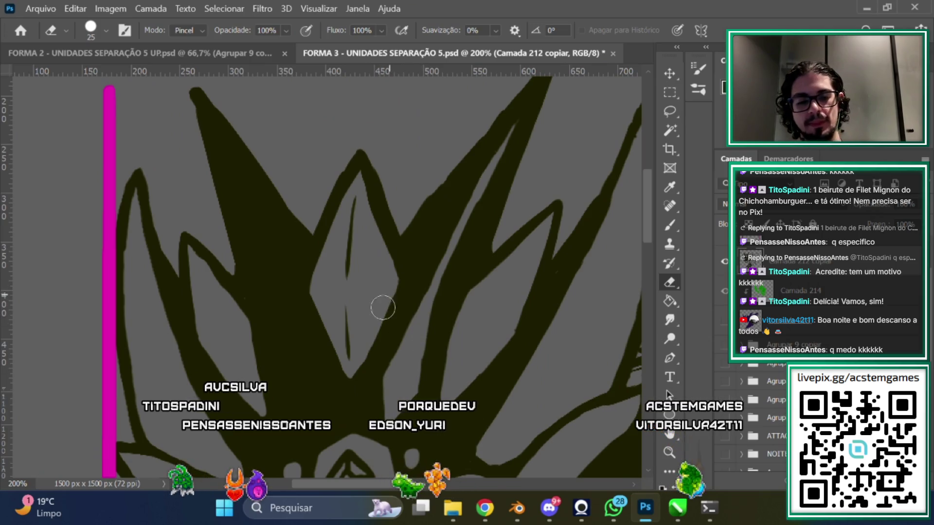
drag(644, 238, 652, 217)
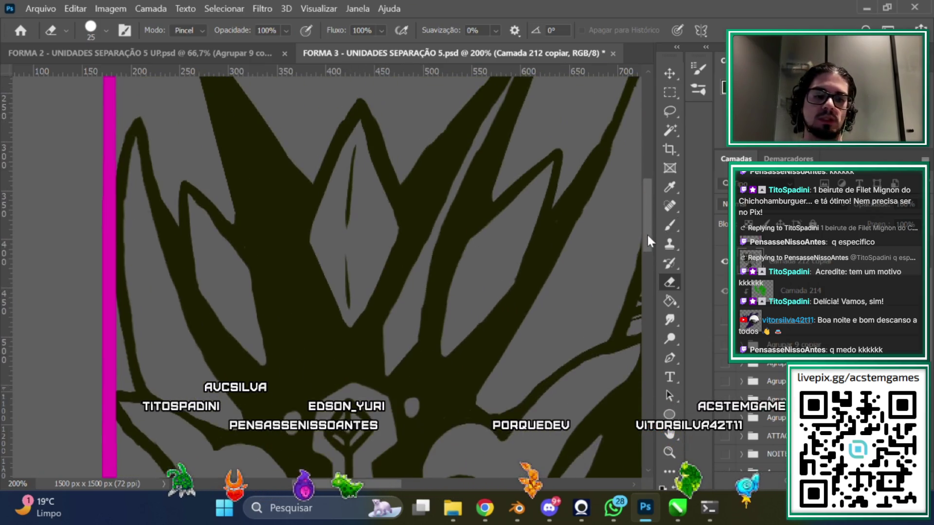
scroll(546, 141, down, 1)
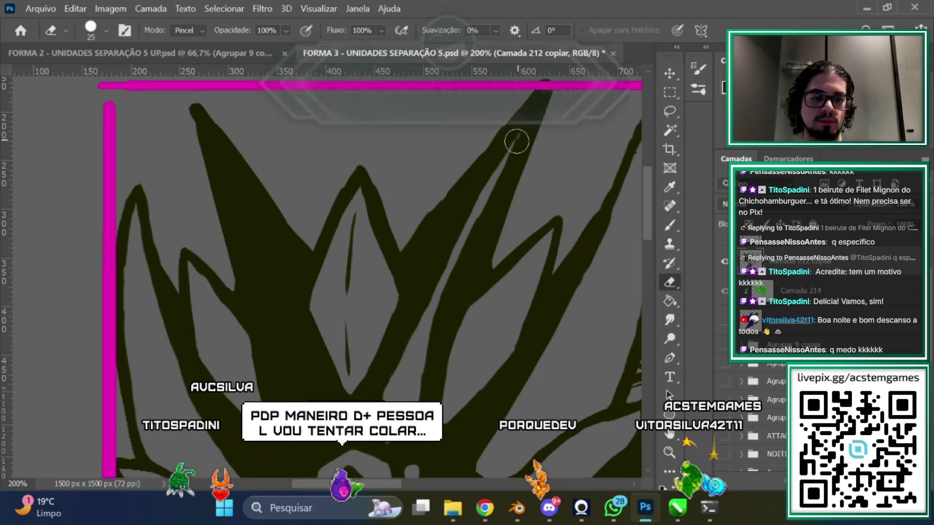